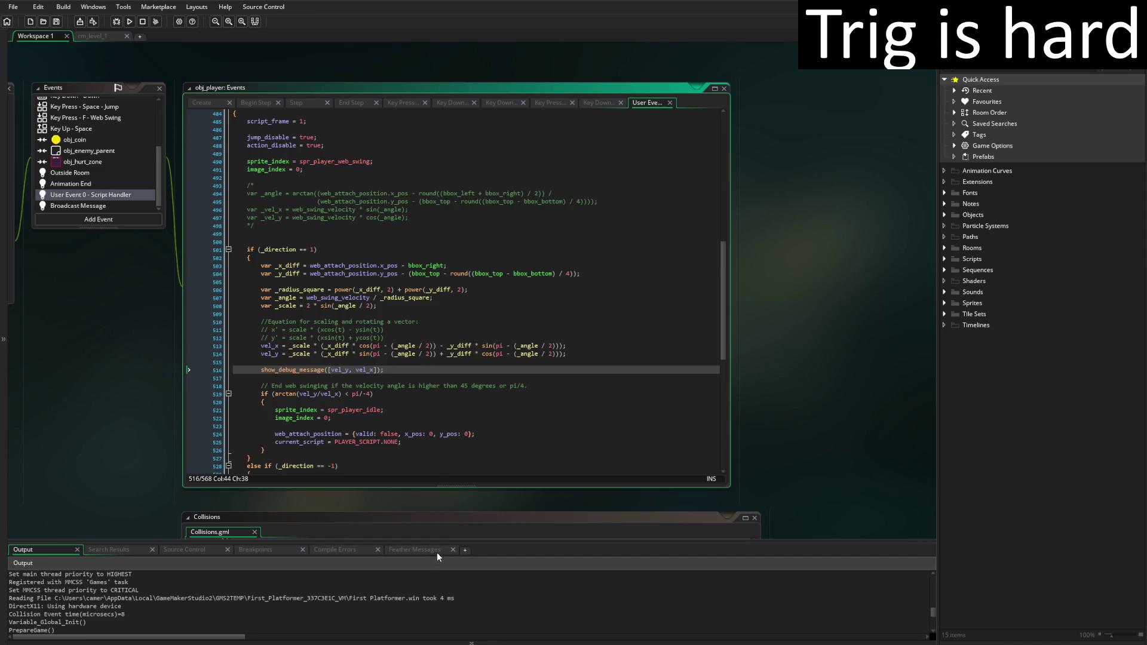
Enlarge the Output log to read the previous run's messages, then restore the code view
drag(461, 539, 437, 301)
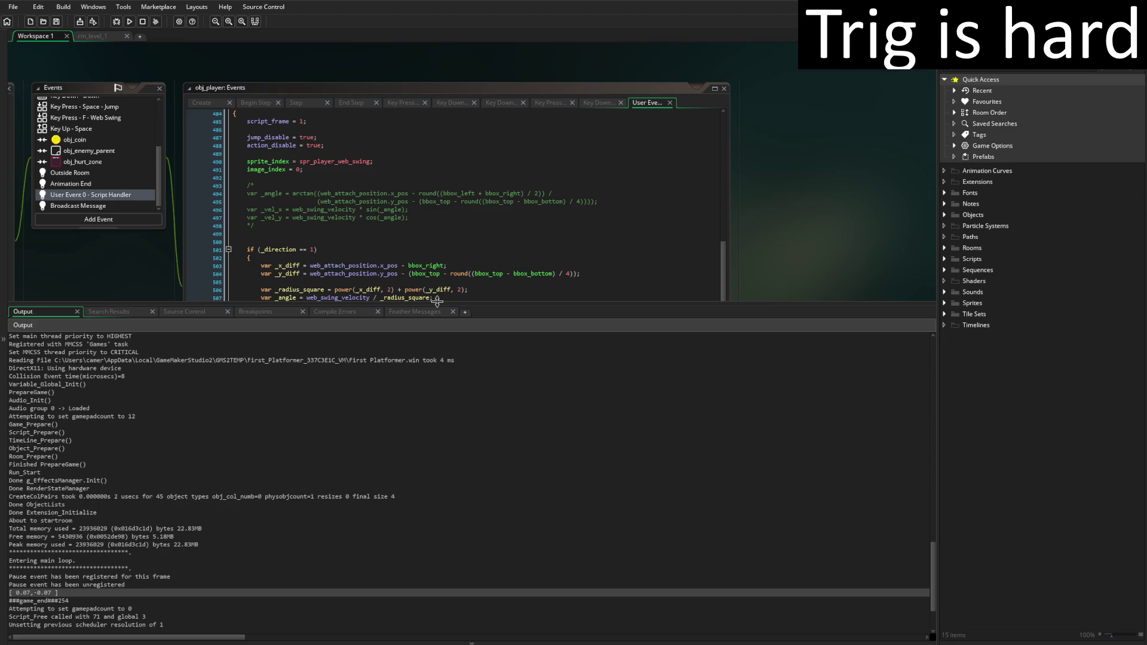
mouse_move(437, 302)
mouse_down()
mouse_move(437, 585)
mouse_move(437, 563)
mouse_up()
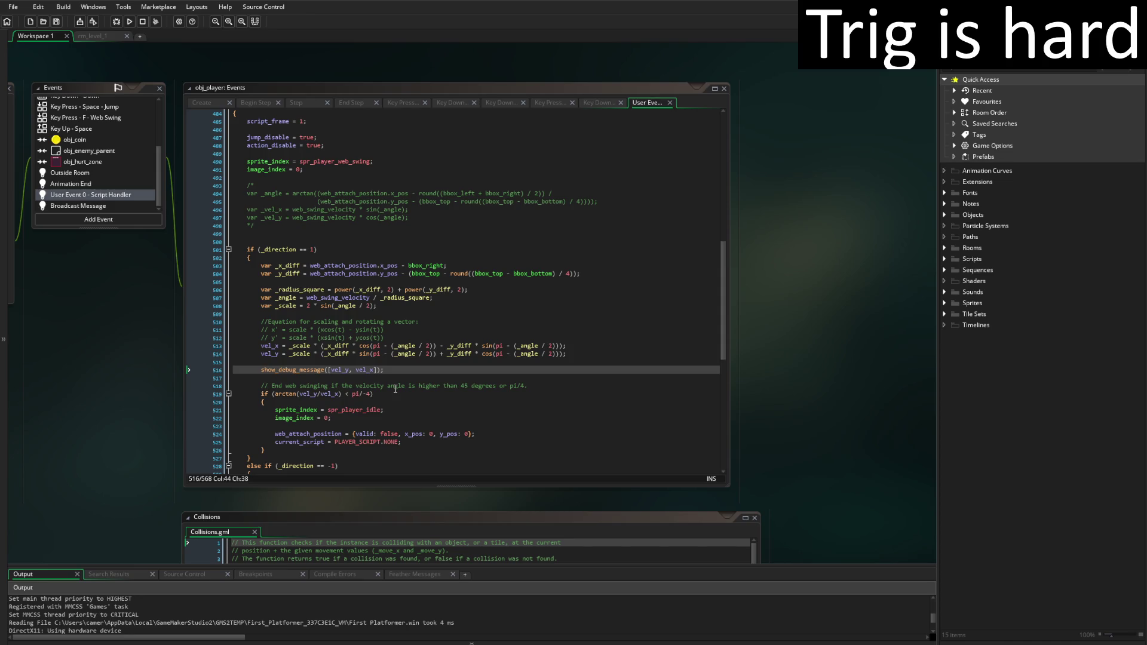
scroll(403, 554, down, 1)
mouse_move(396, 566)
mouse_down()
mouse_move(407, 206)
mouse_move(407, 261)
mouse_up()
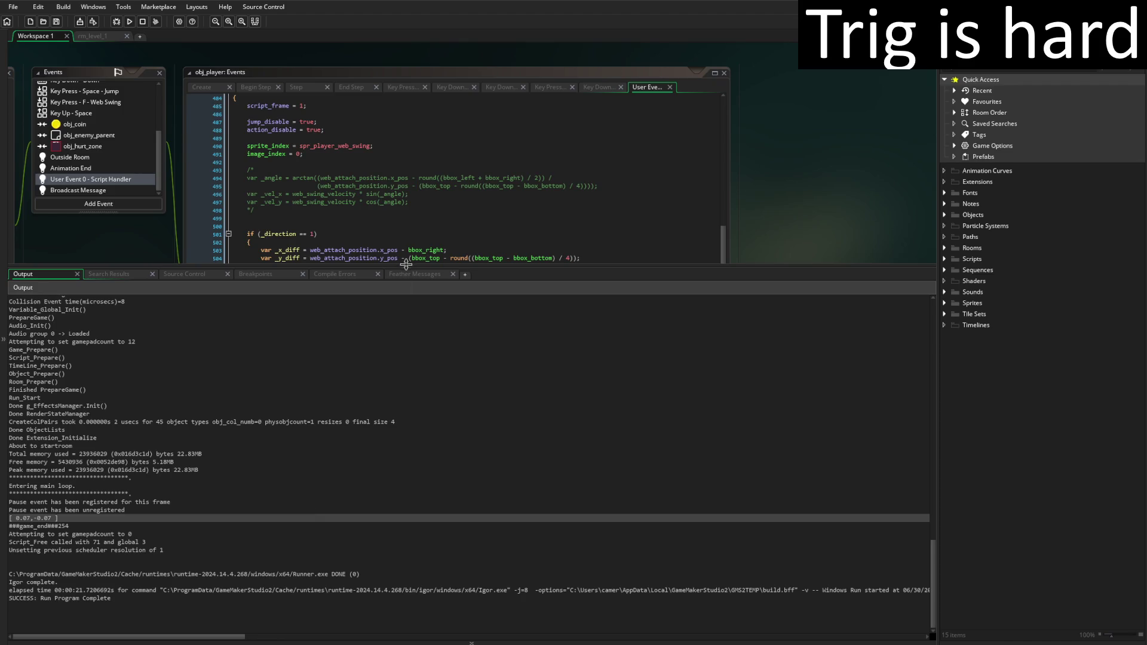
drag(406, 267, 411, 566)
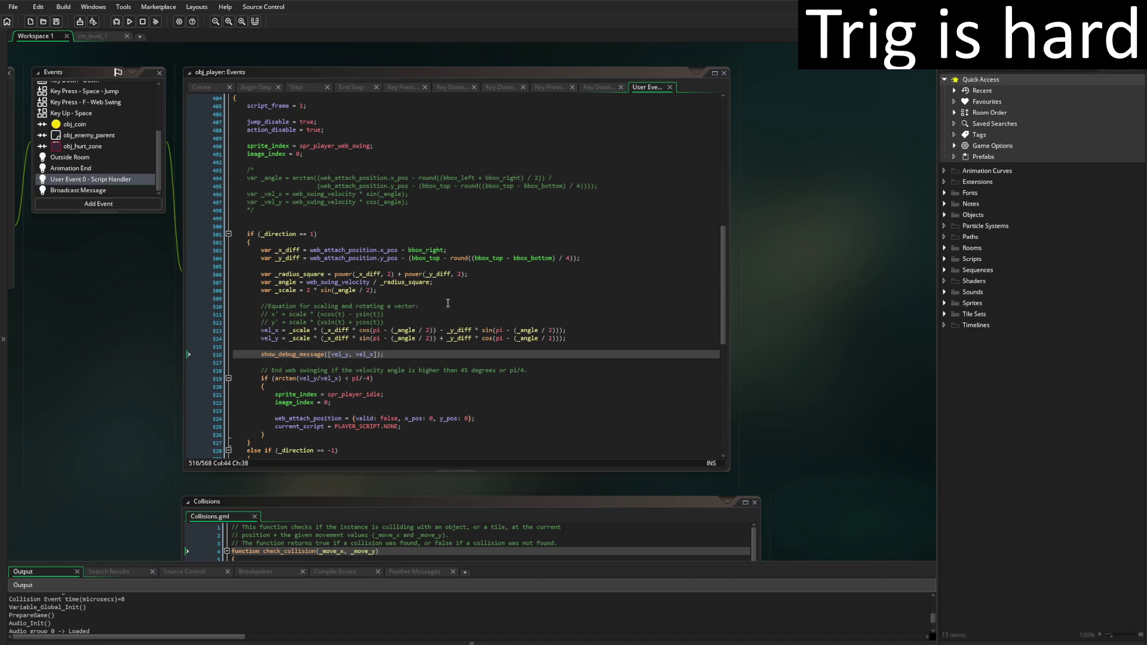
Add show_debug_message([_x_diff, _y_diff]) on a new line below the _y_diff line
click(592, 258)
key(Return)
key(Return)
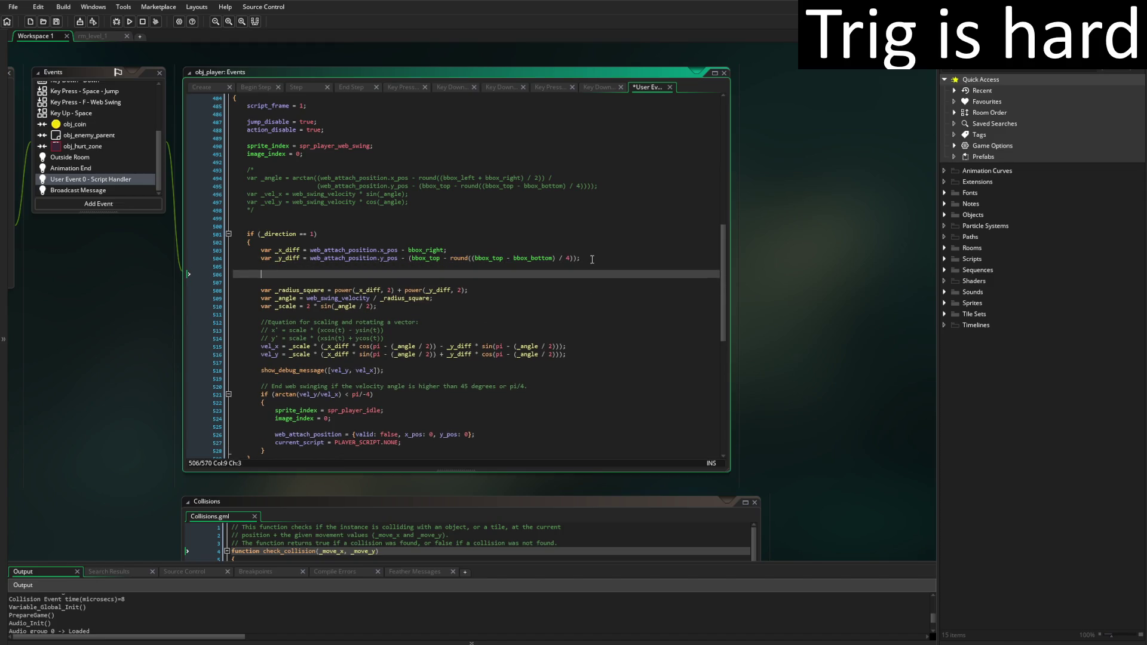
text(show)
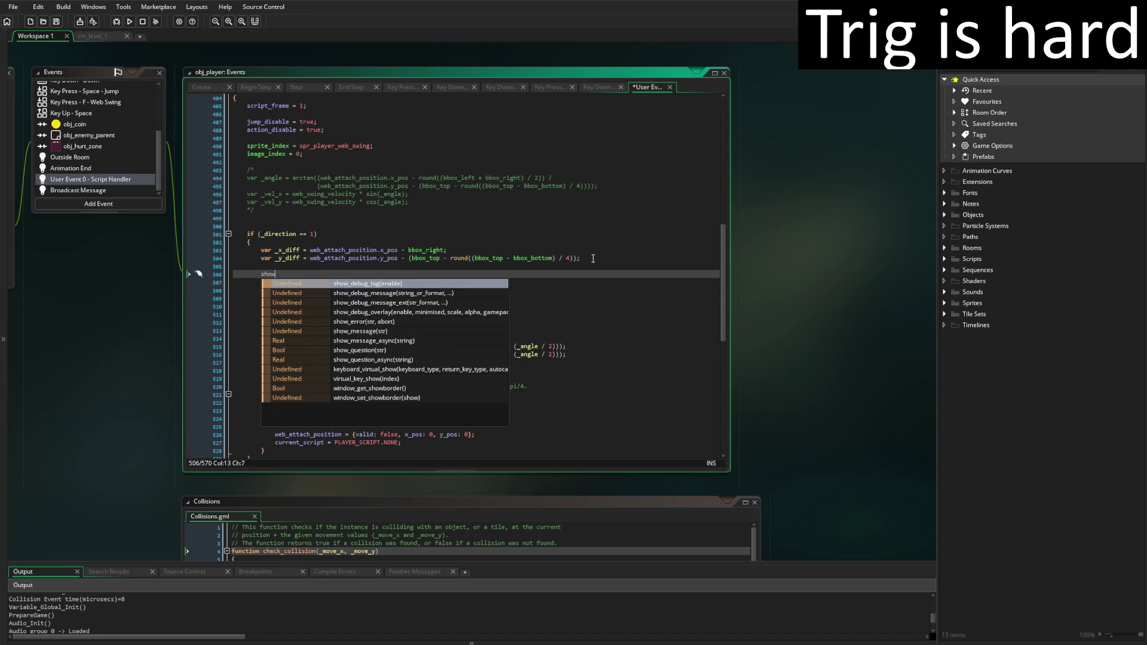
key(Down)
key(Return)
text([)
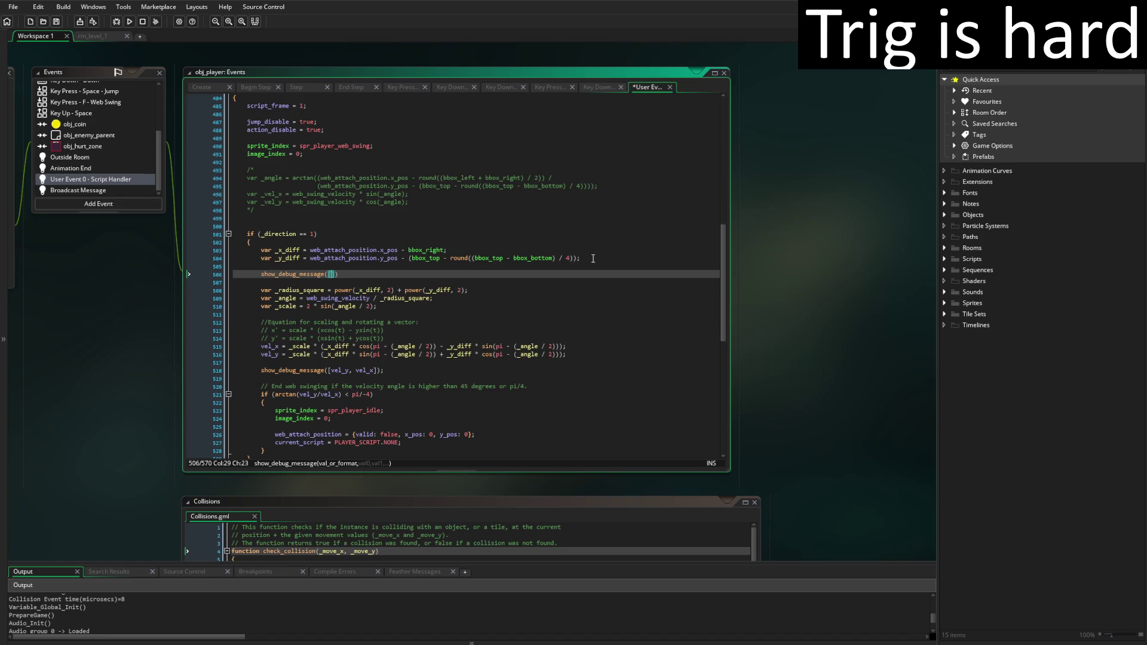
text(_xe)
key(BackSpace)
text(_di)
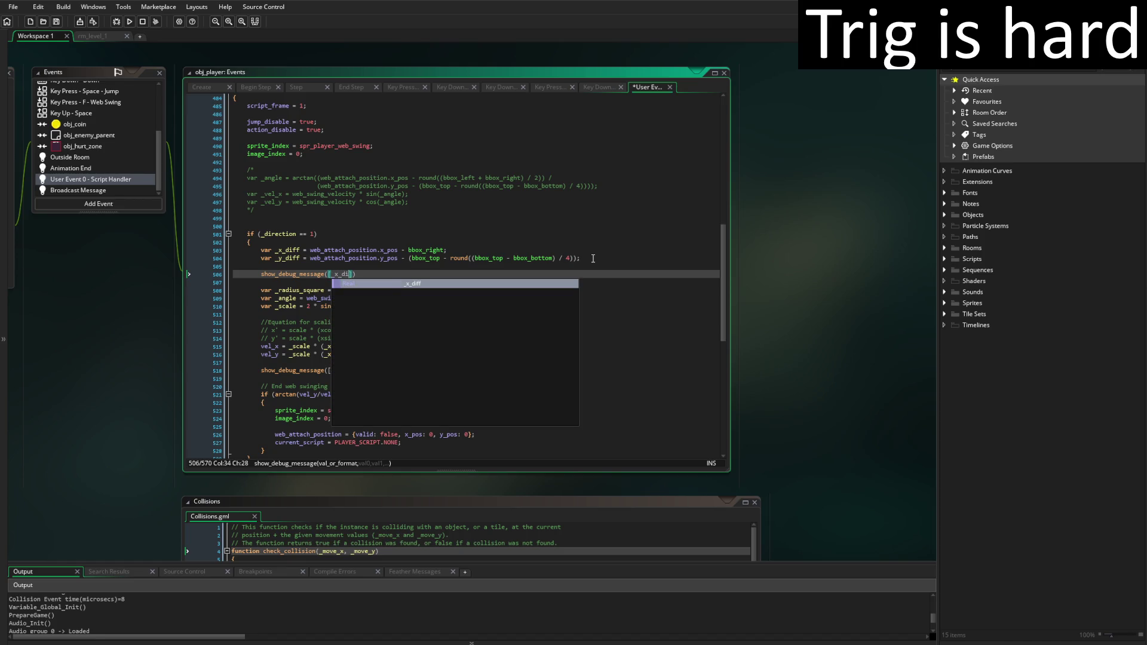
text(ff, _y)
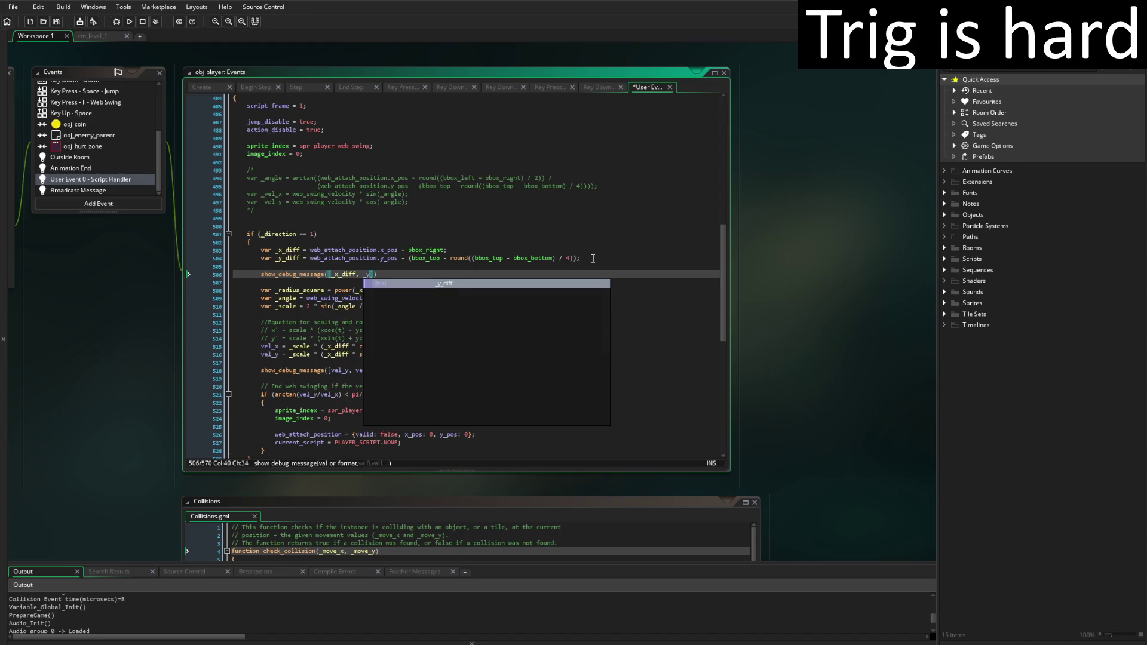
key(Return)
key(End)
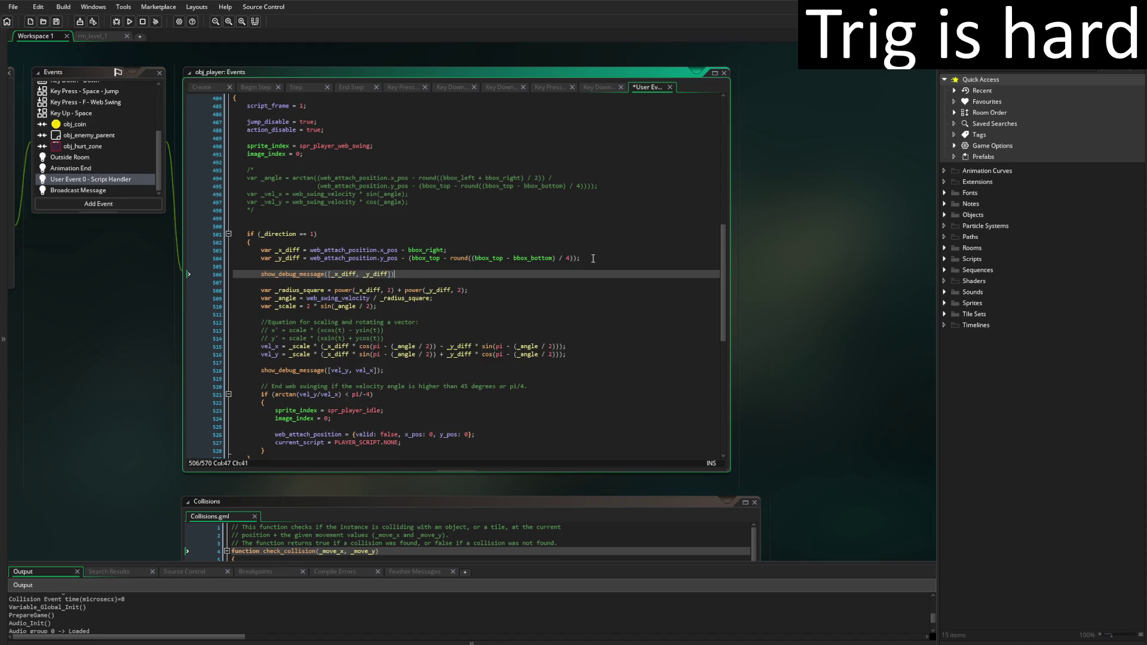
Comment out the vel_y/vel_x debug line with //, save, and run the game
click(250, 371)
text(//)
key(ctrl+s)
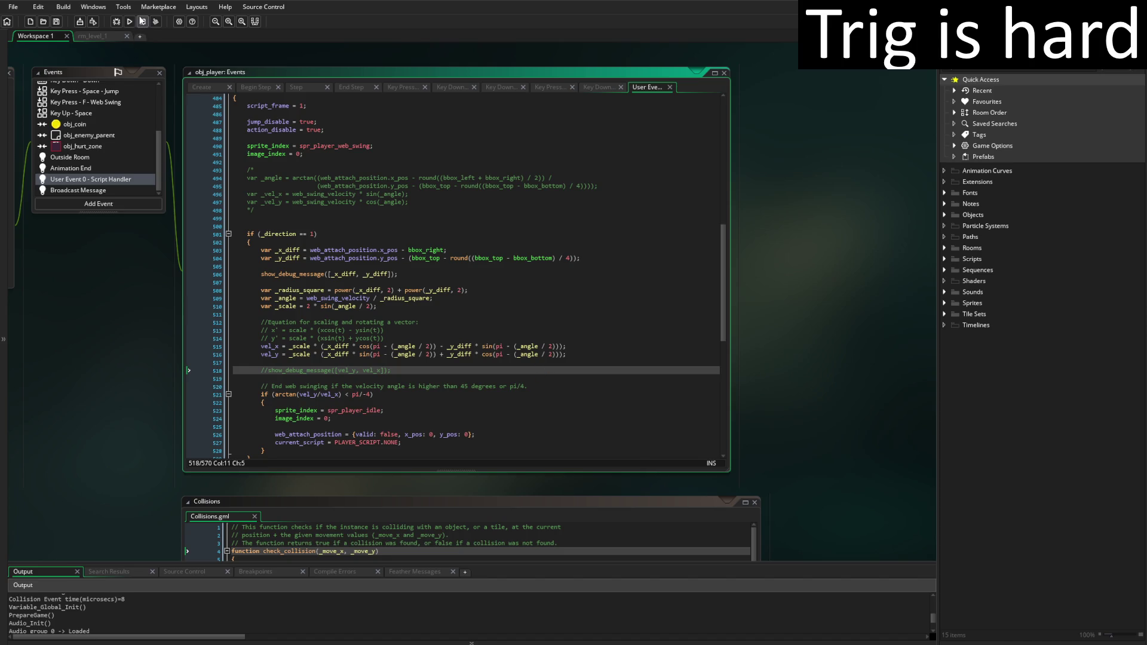
click(130, 21)
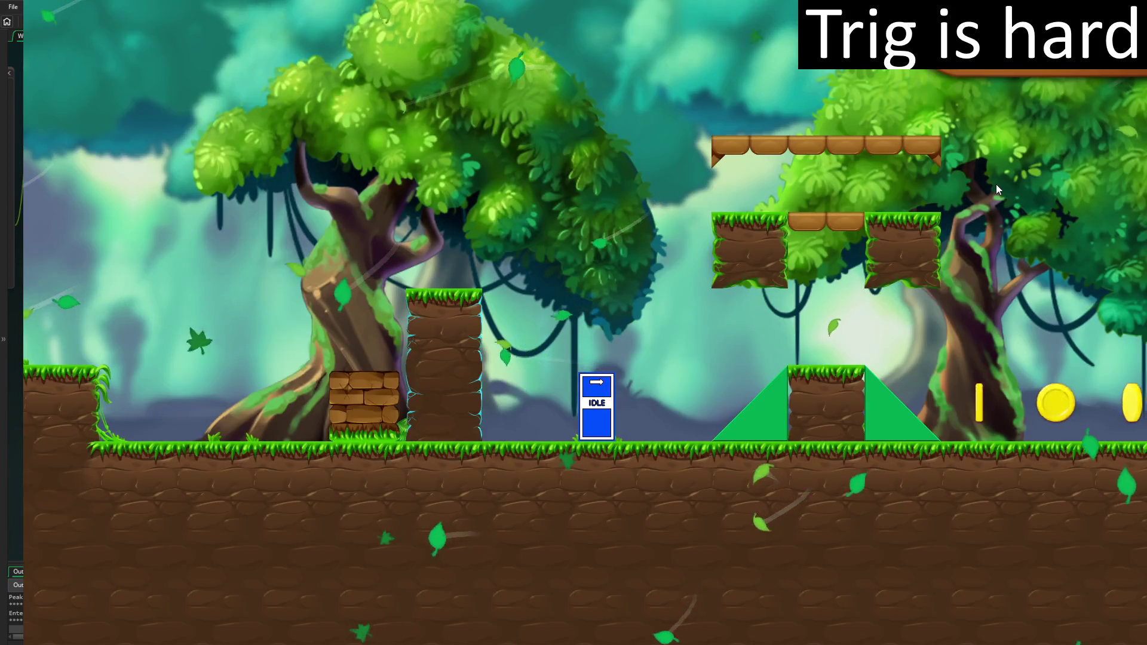
Walk the player right and left with several jumps, then close the game with Escape
key(Right)
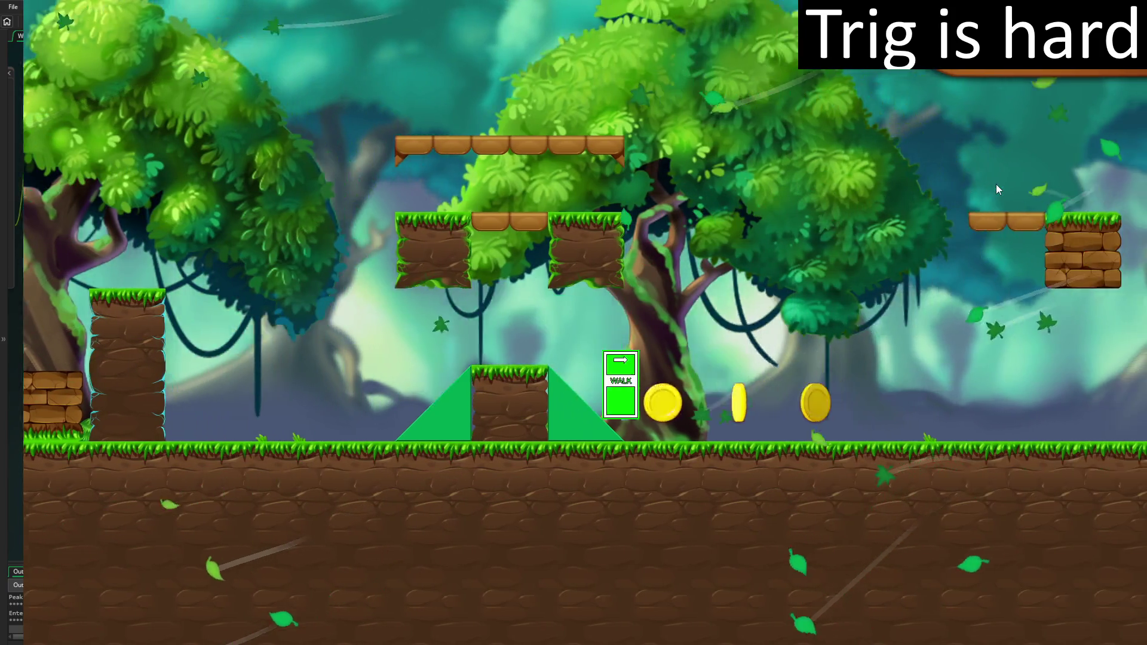
key(space)
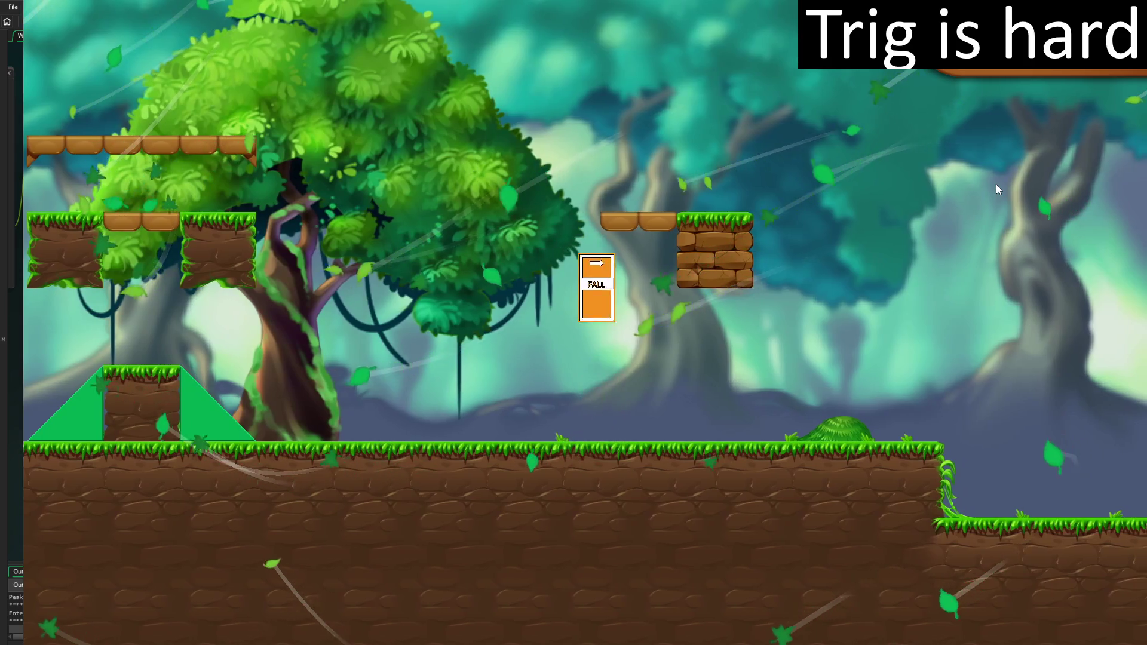
key(space)
key(Left)
key(space)
key(Right)
key(space)
key(space)
key(space)
key(space)
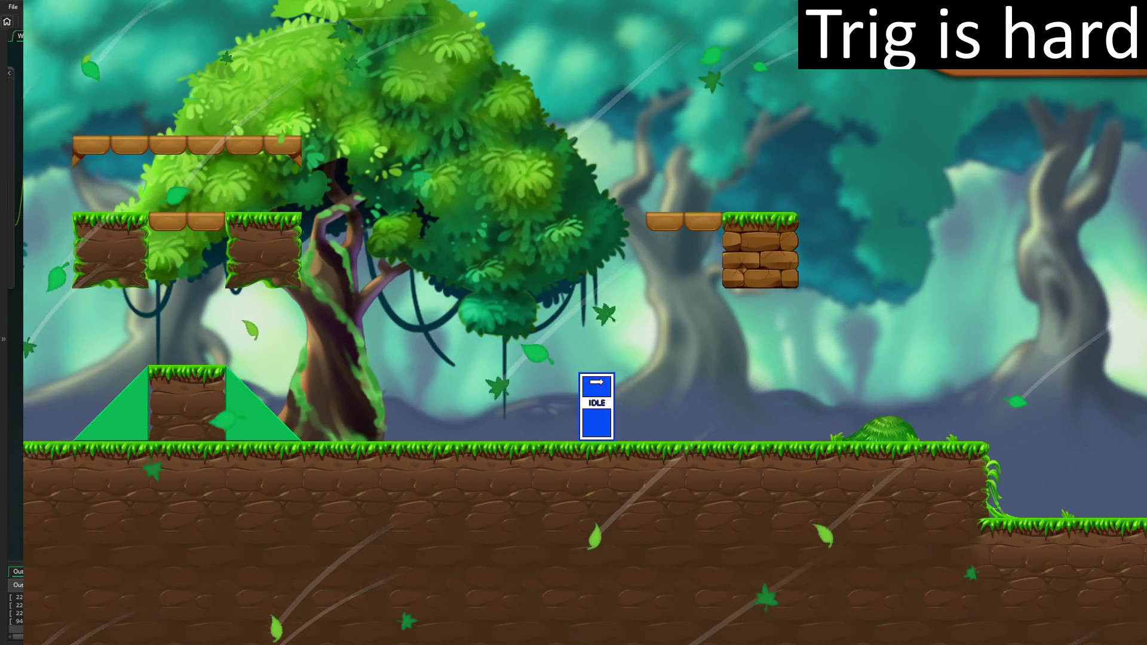
key(Escape)
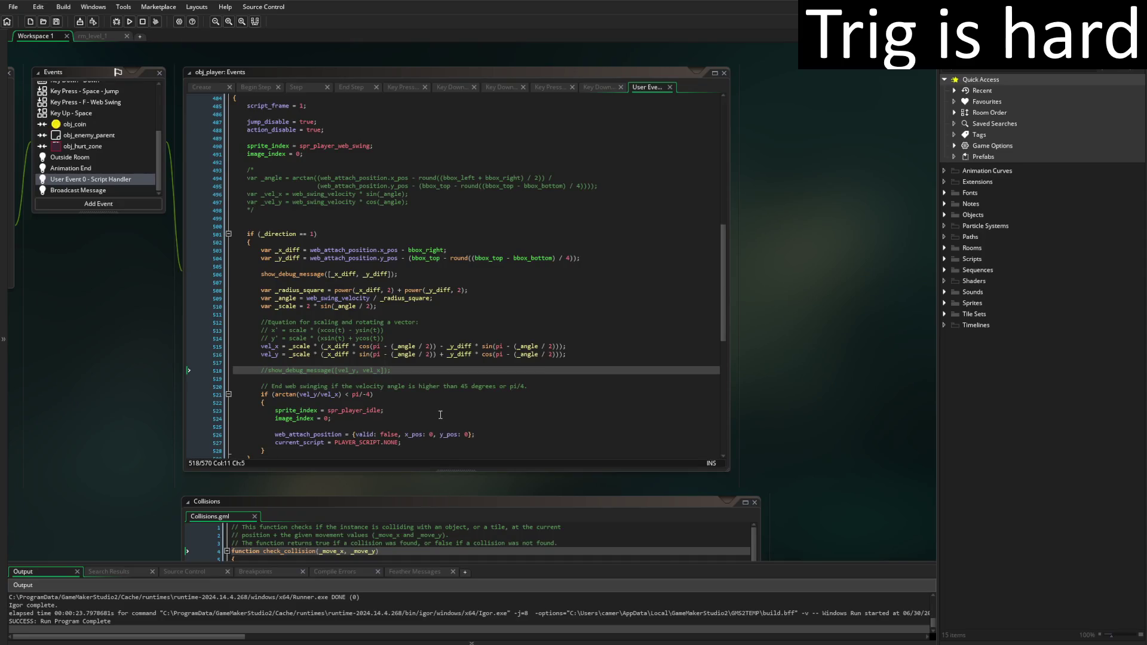
Delete the _x_diff/_y_diff debug line and enlarge the Output log to read pairs like [221,-221]
drag(262, 292, 262, 274)
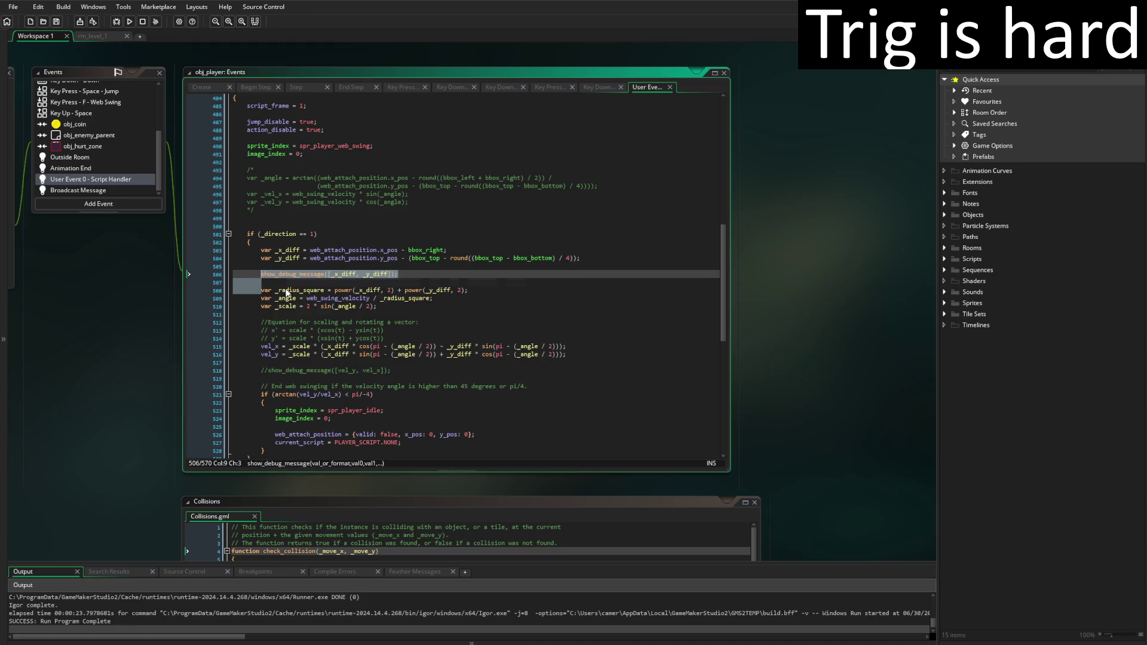
key(BackSpace)
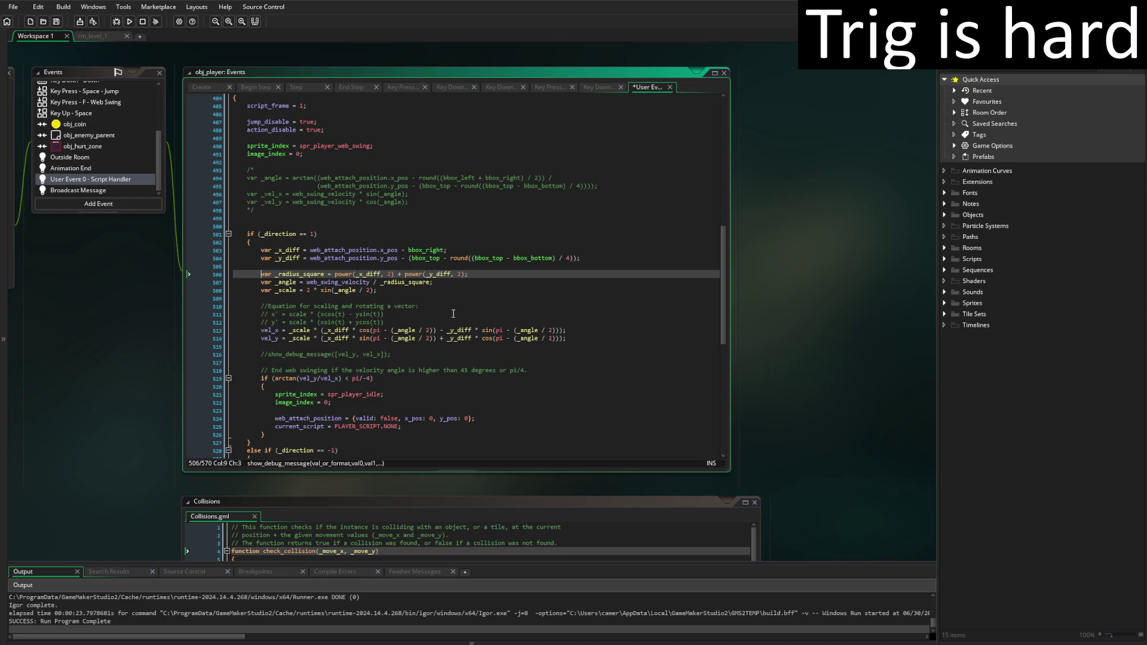
mouse_move(410, 564)
mouse_down()
mouse_move(400, 411)
mouse_move(401, 422)
mouse_up()
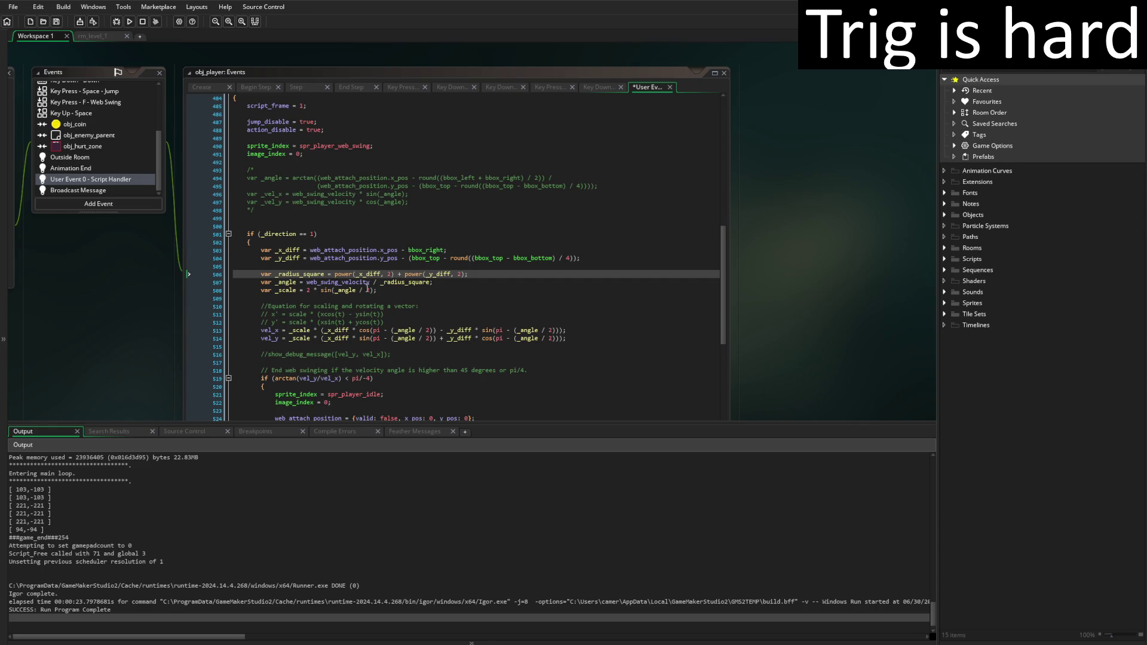
mouse_move(346, 275)
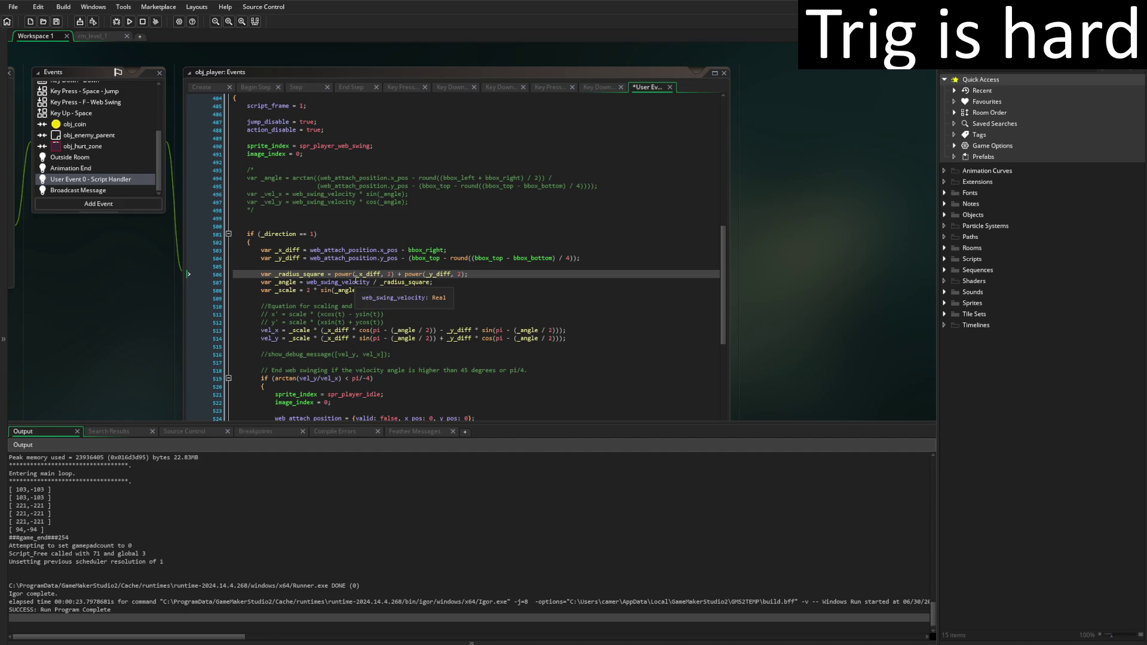
click(460, 281)
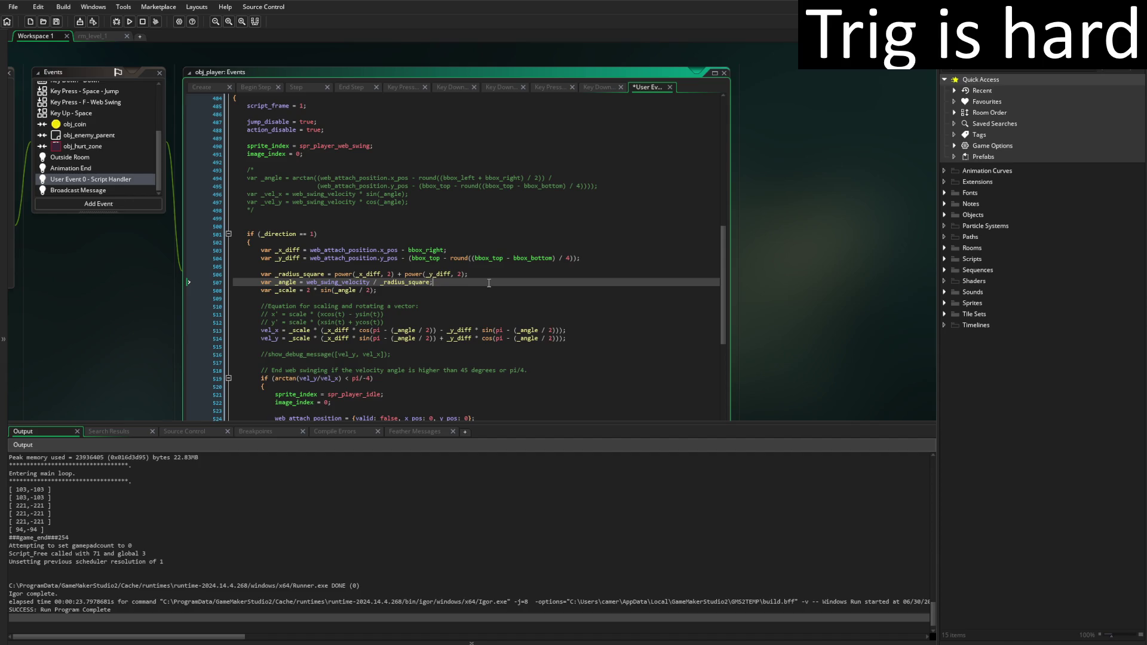
Add show_debug_message([_angle, _scale]); after the _scale line, save, and run the game
click(445, 290)
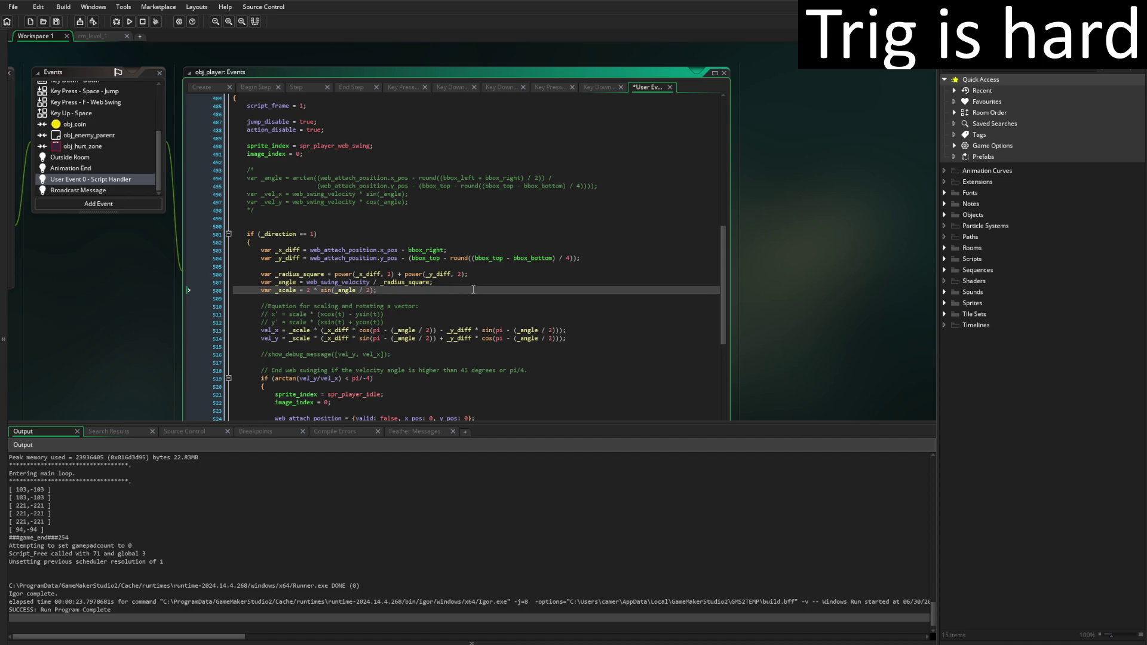
key(Return)
key(Return)
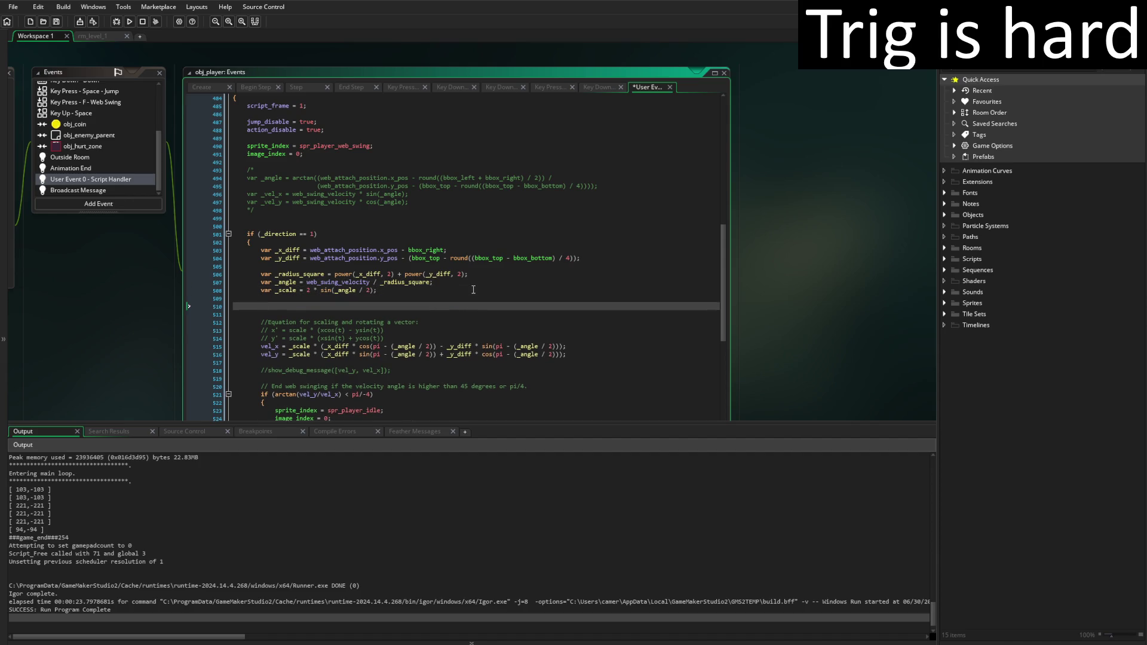
text(show)
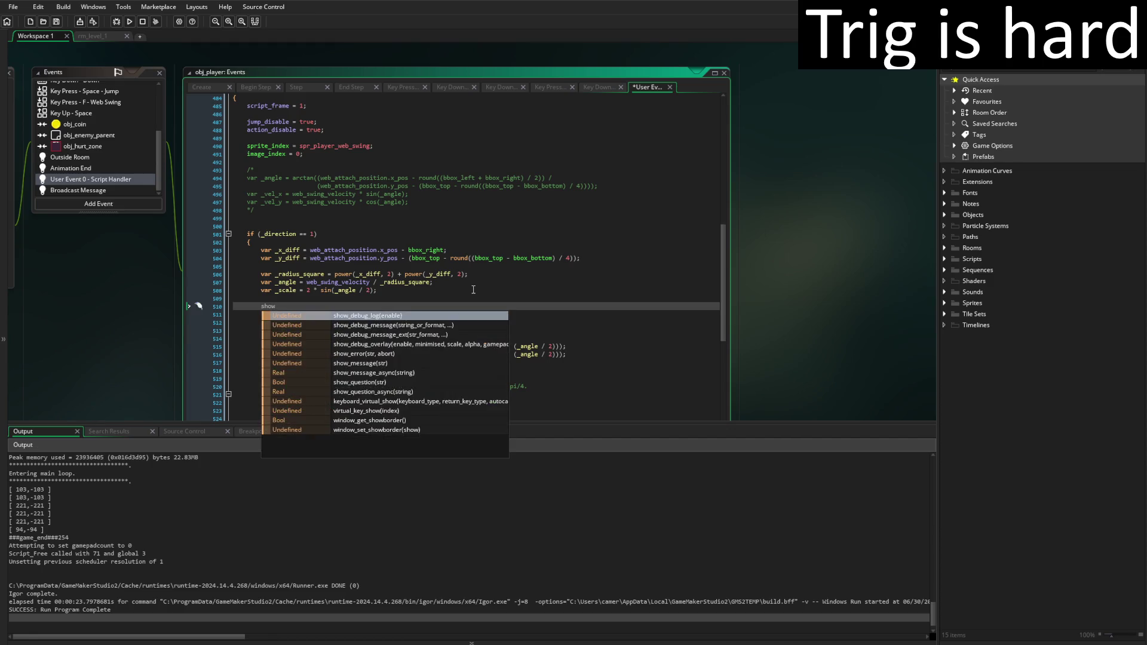
key(Down)
key(Return)
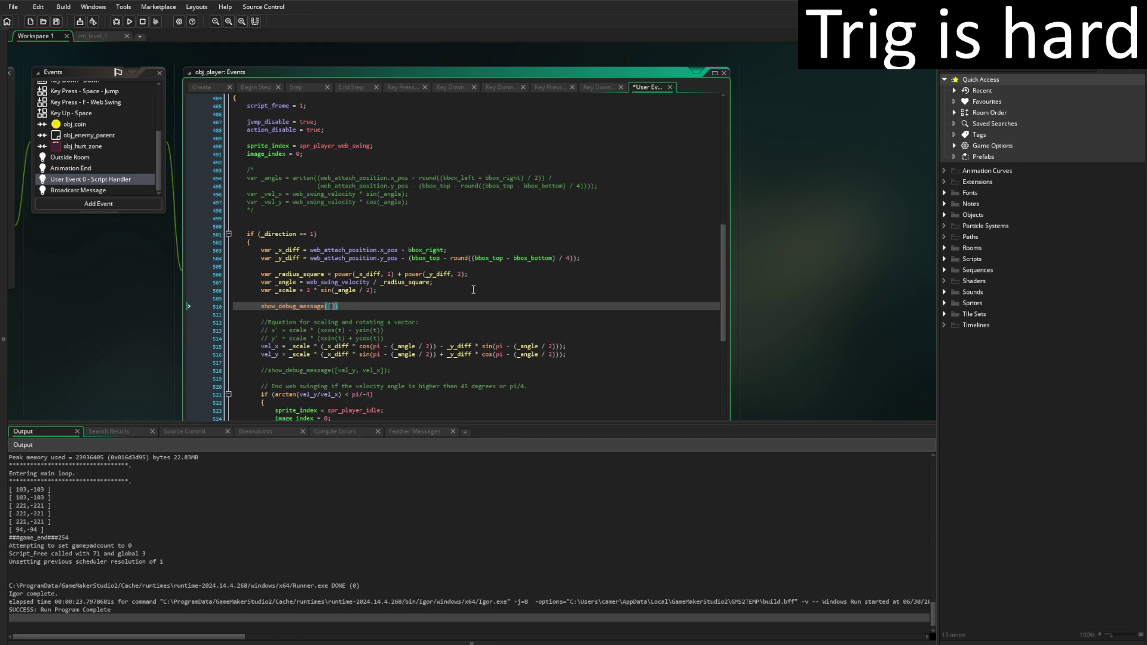
text(_angle, )
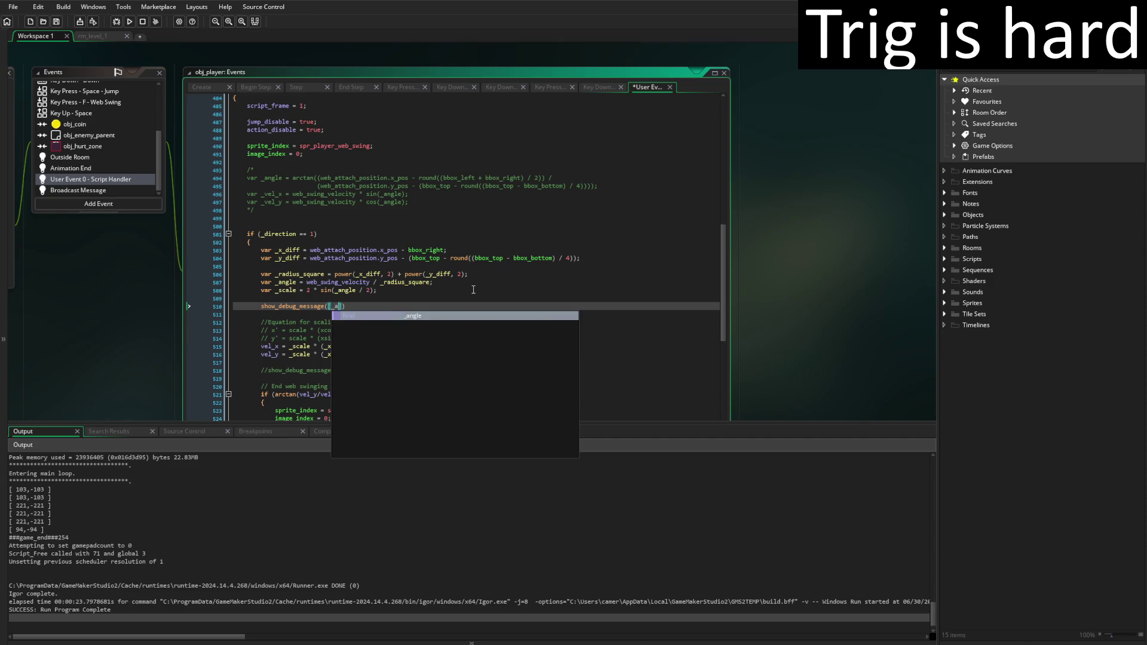
text(_scale)
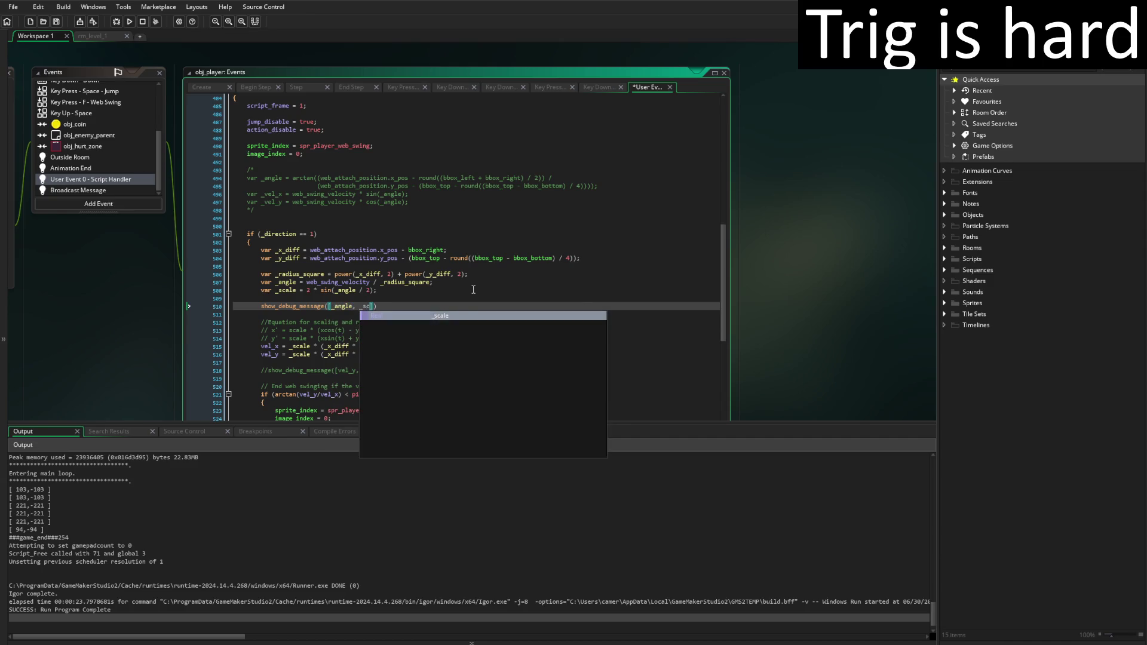
key(End)
text(;)
key(ctrl+s)
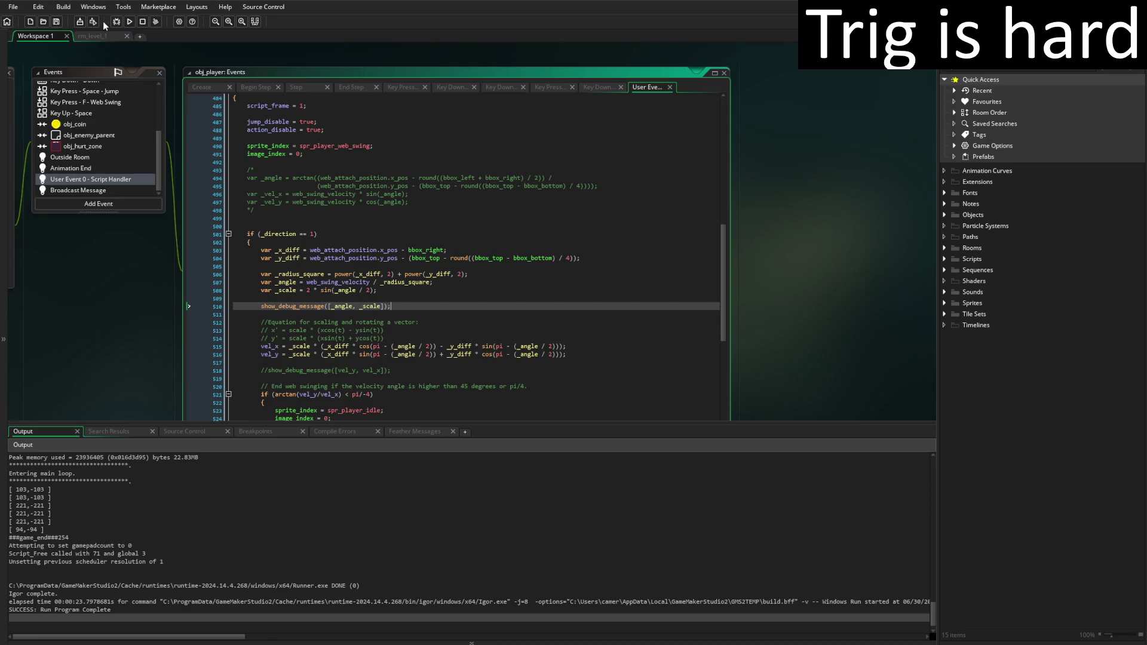
click(129, 21)
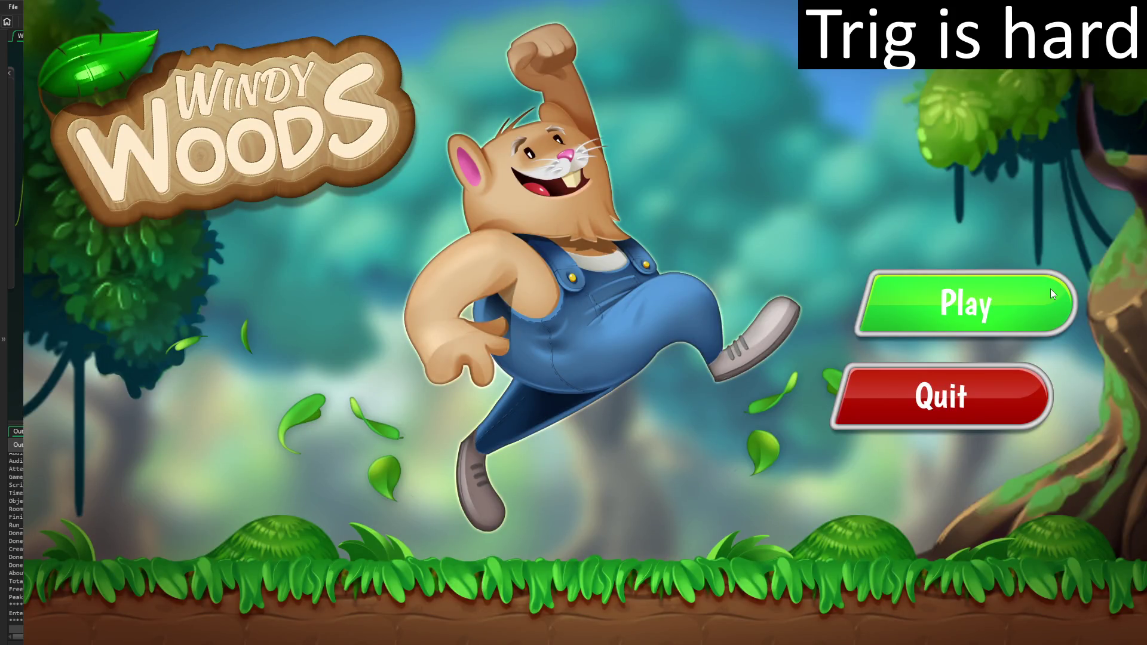
Start Windy Woods from the title screen, walk and jump, then close it with Escape
click(1052, 293)
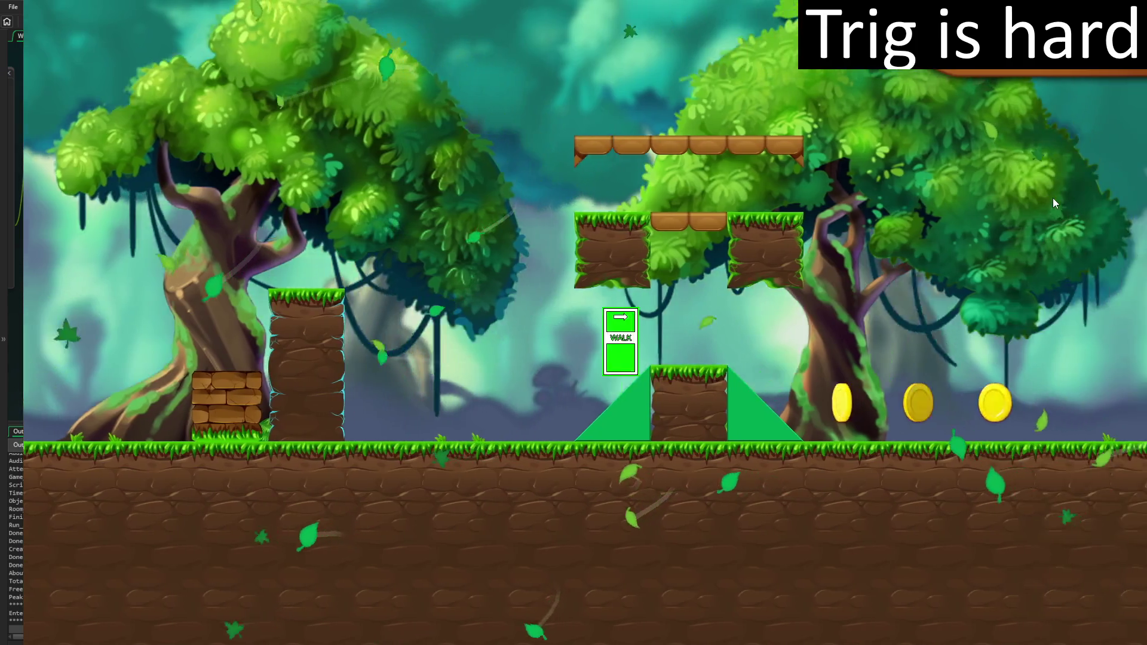
key(space)
key(space)
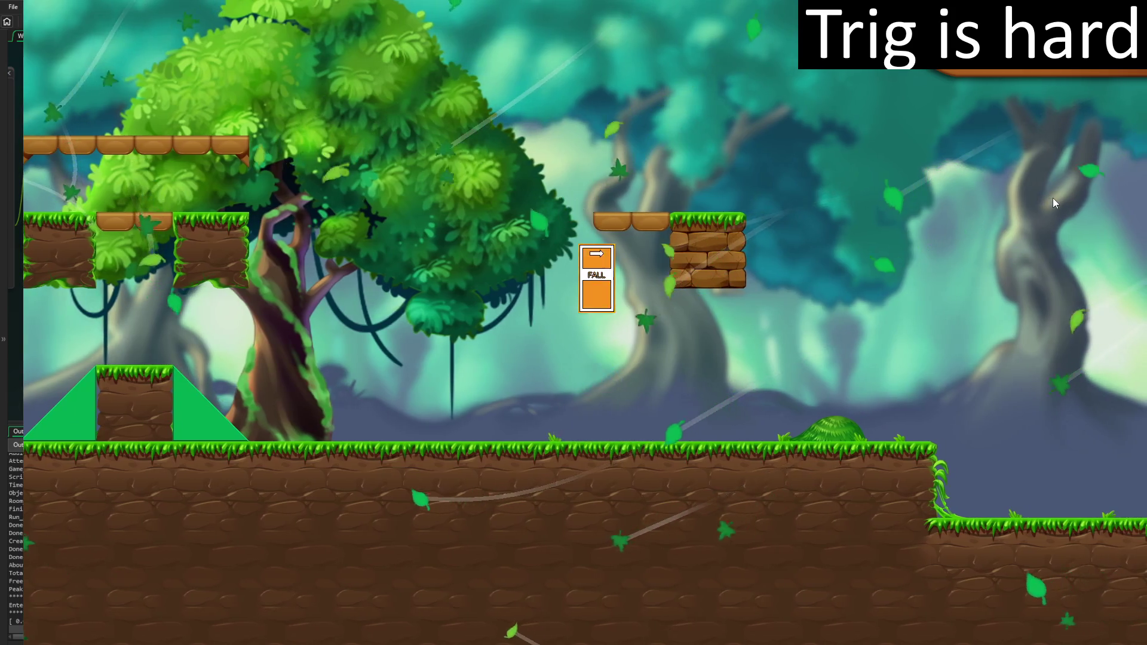
key(space)
key(space)
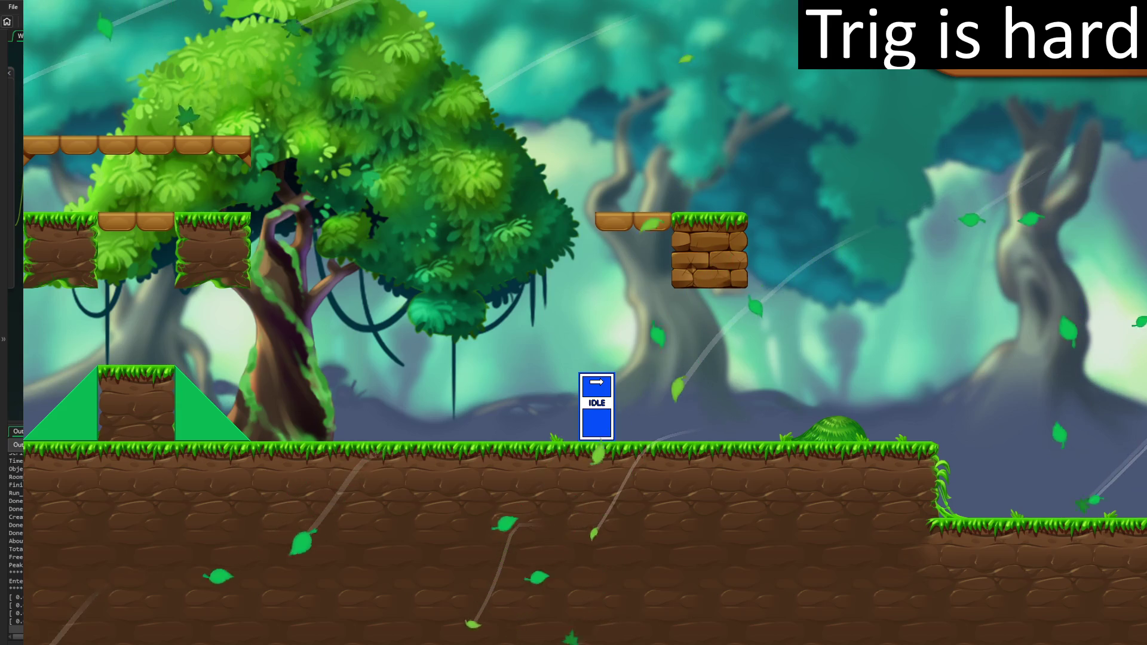
key(Escape)
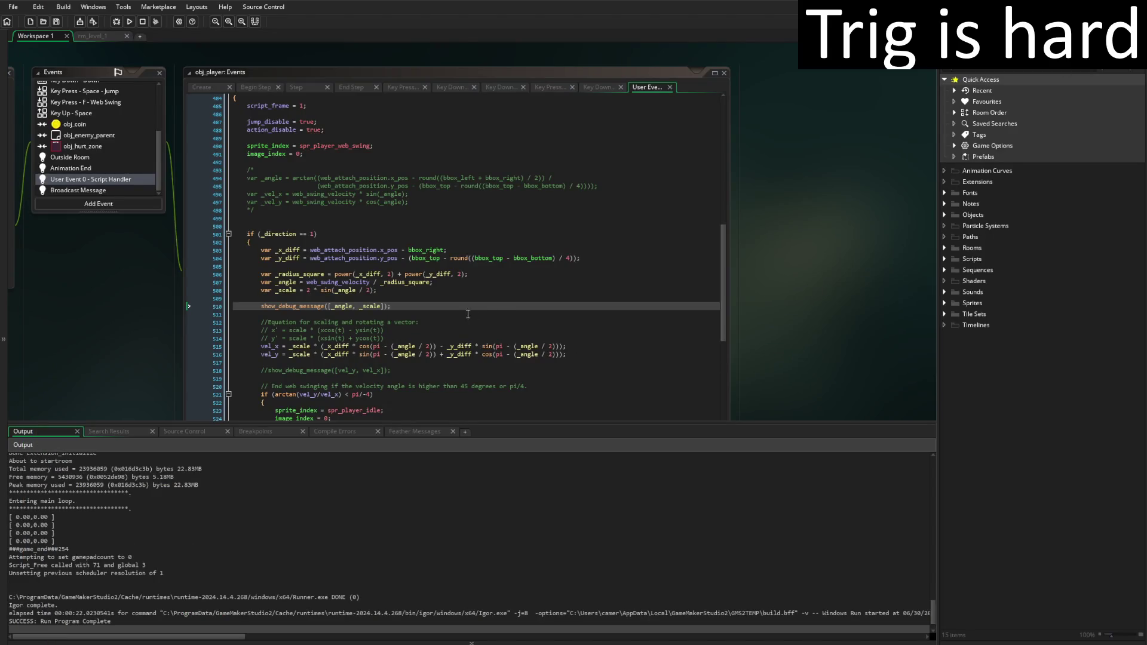
click(395, 306)
text(;)
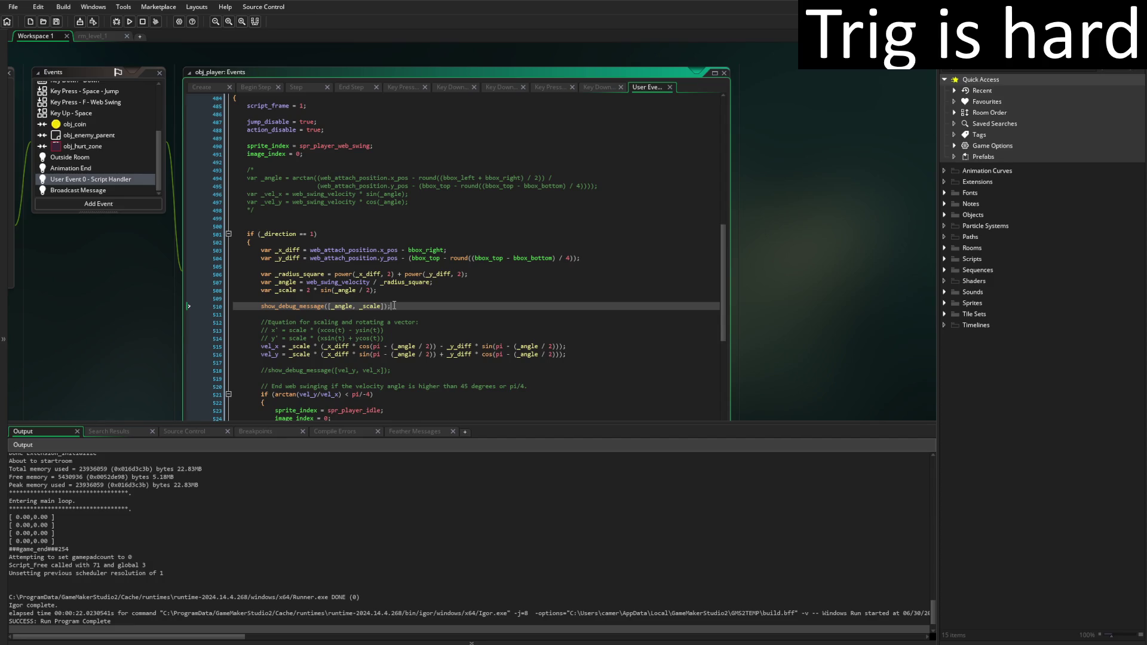
click(66, 541)
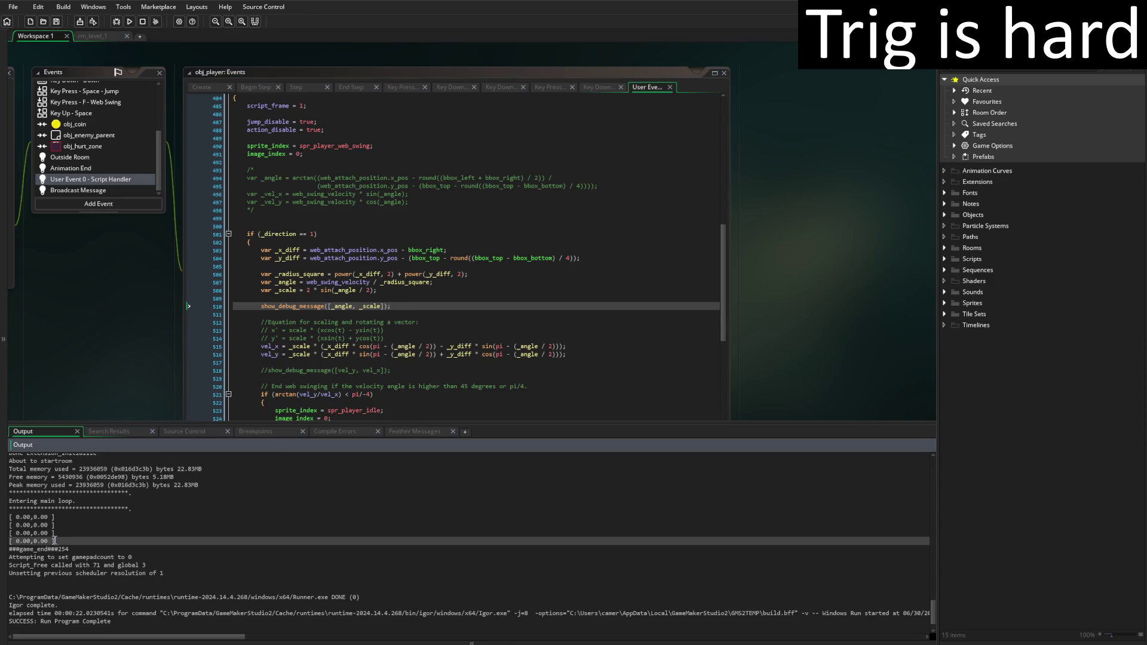
click(192, 533)
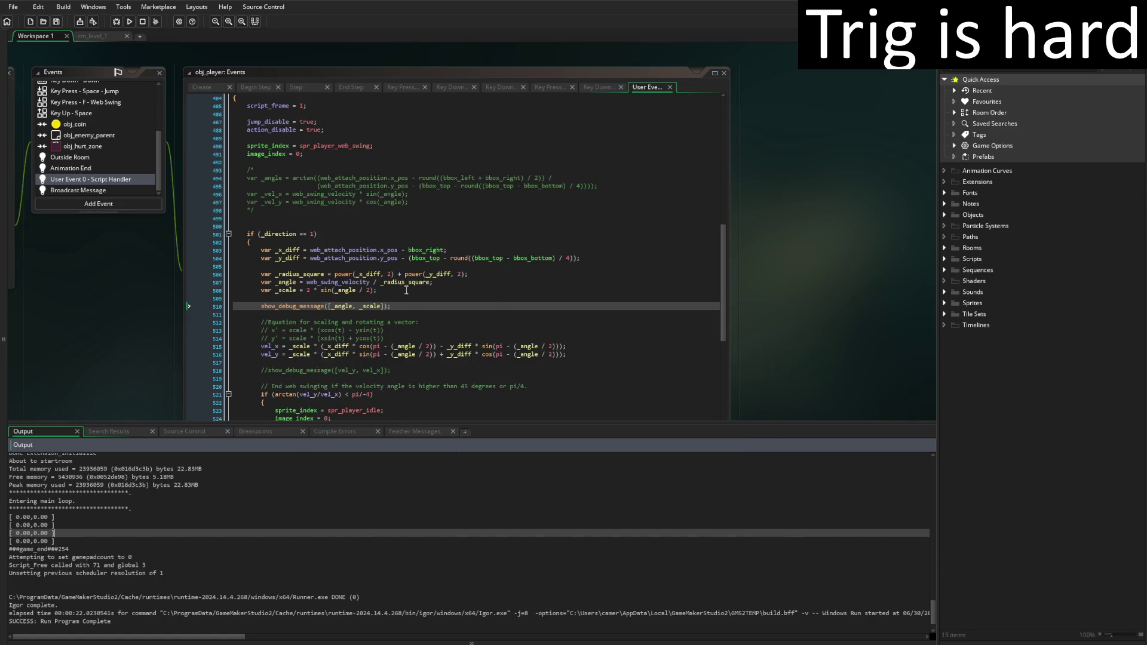
Place the cursor at the end of the _angle calculation line
click(445, 283)
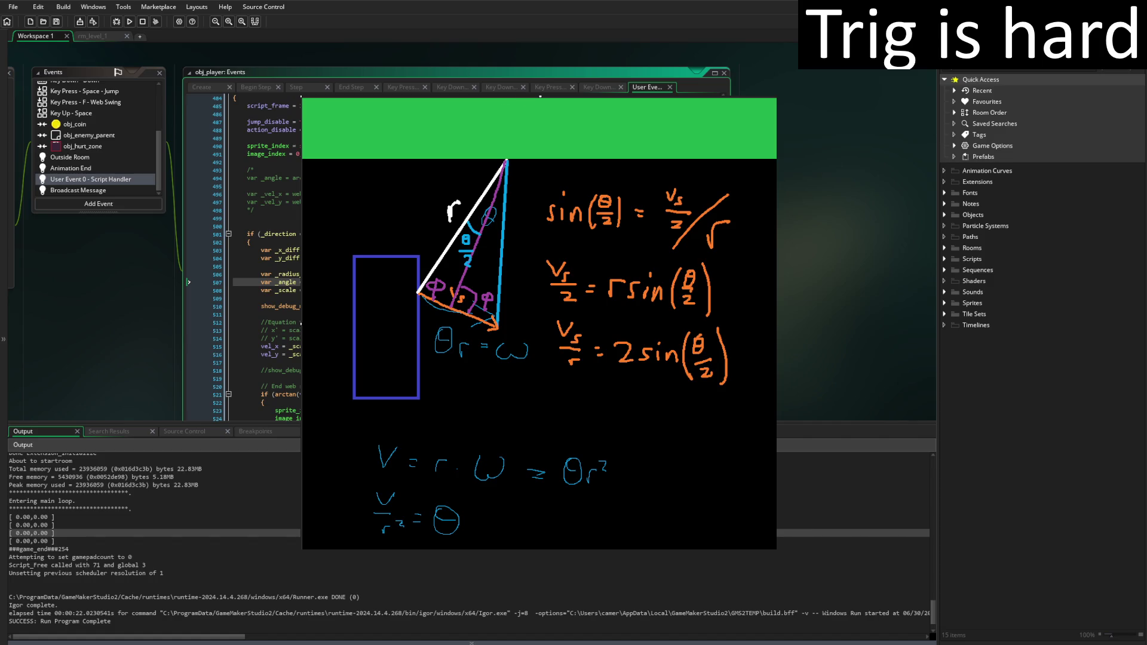
Mark a small 2 by θr = ω, then erase the ω and the θr² working from the sketch
drag(452, 360, 489, 377)
mouse_move(526, 361)
mouse_down()
mouse_move(519, 339)
mouse_move(486, 349)
mouse_up()
mouse_move(604, 463)
mouse_down()
mouse_move(592, 478)
mouse_move(584, 463)
mouse_move(568, 469)
mouse_move(567, 492)
mouse_move(535, 463)
mouse_move(447, 505)
mouse_move(456, 520)
mouse_move(402, 489)
mouse_move(380, 503)
mouse_move(394, 535)
mouse_move(447, 505)
mouse_move(413, 522)
mouse_move(458, 521)
mouse_up()
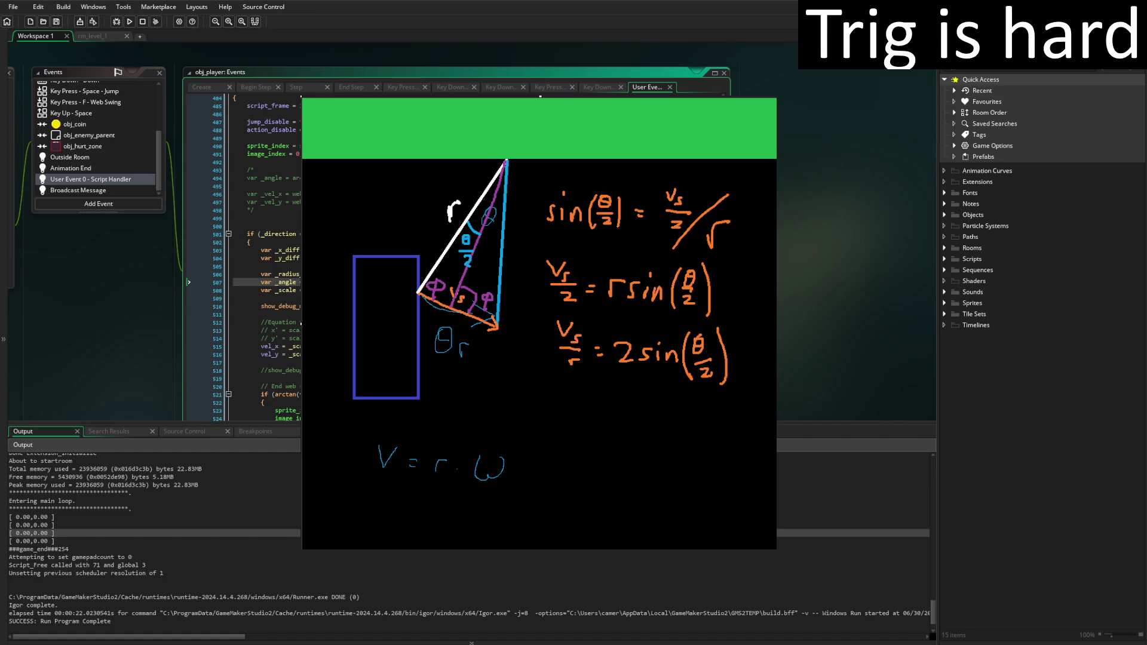
Rewrite V = r·ω as V = θr, write θ = V/r below it, and return to the code
mouse_move(507, 459)
mouse_down()
mouse_move(503, 481)
mouse_move(498, 466)
mouse_move(483, 475)
mouse_move(482, 457)
mouse_move(494, 478)
mouse_move(465, 463)
mouse_move(493, 472)
mouse_move(480, 472)
mouse_up()
mouse_move(447, 444)
mouse_down()
mouse_move(434, 476)
mouse_move(449, 456)
mouse_up()
drag(446, 441, 481, 459)
drag(392, 497, 419, 509)
mouse_move(413, 516)
mouse_down()
mouse_move(449, 496)
mouse_move(446, 528)
mouse_up()
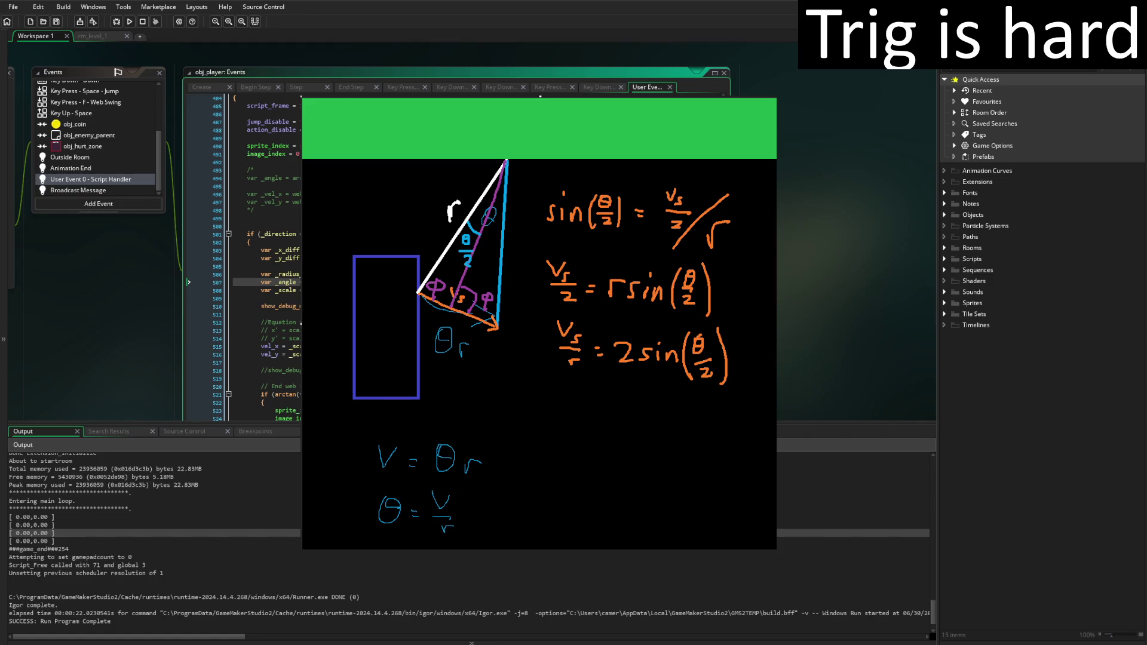
key(alt+Tab)
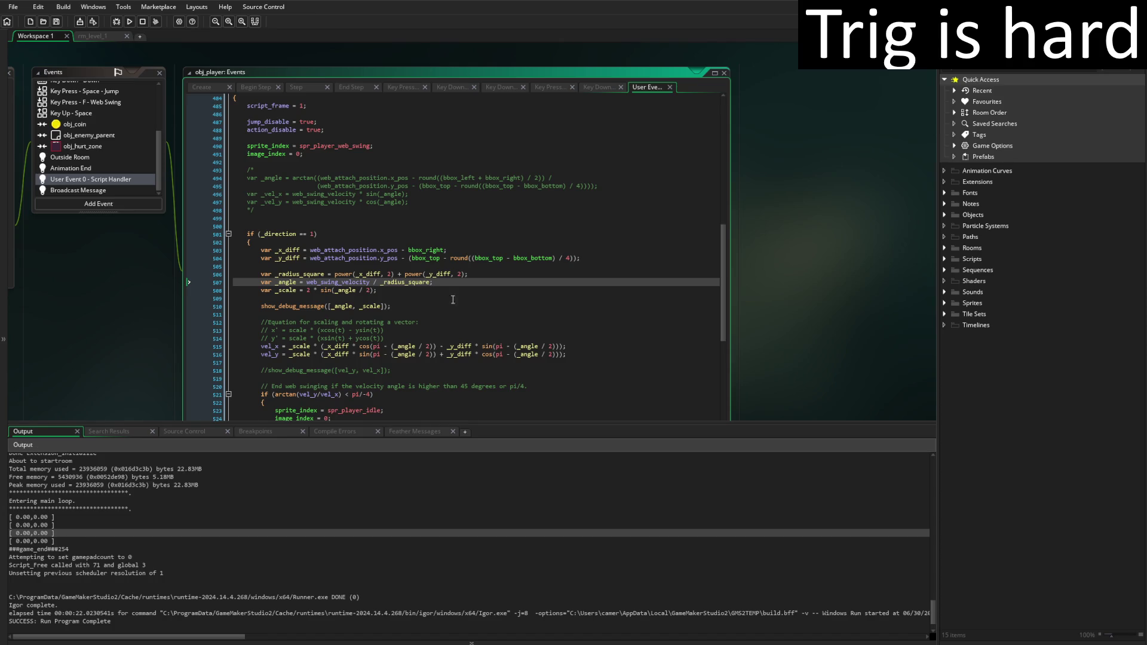
On lines 506-507, turn _radius_square into _radius = power(…, 0.5) and divide _angle by _radius
click(277, 273)
scroll(594, 314, down, 2)
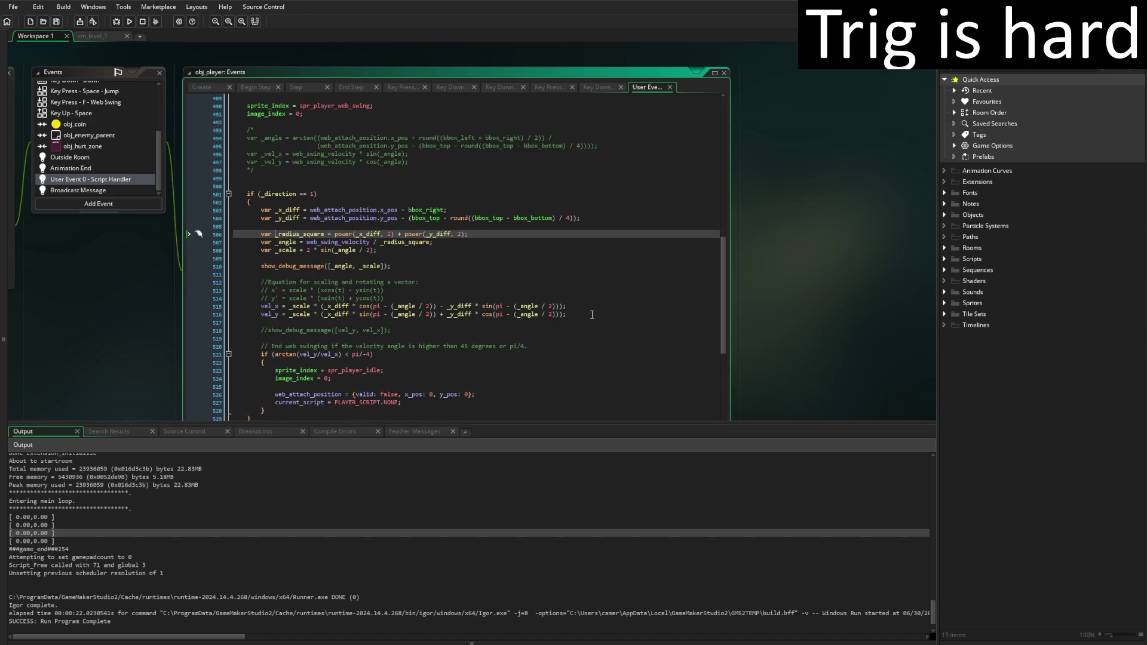
key(BackSpace)
key(Delete)
key(Delete)
key(Delete)
key(ctrl+Right)
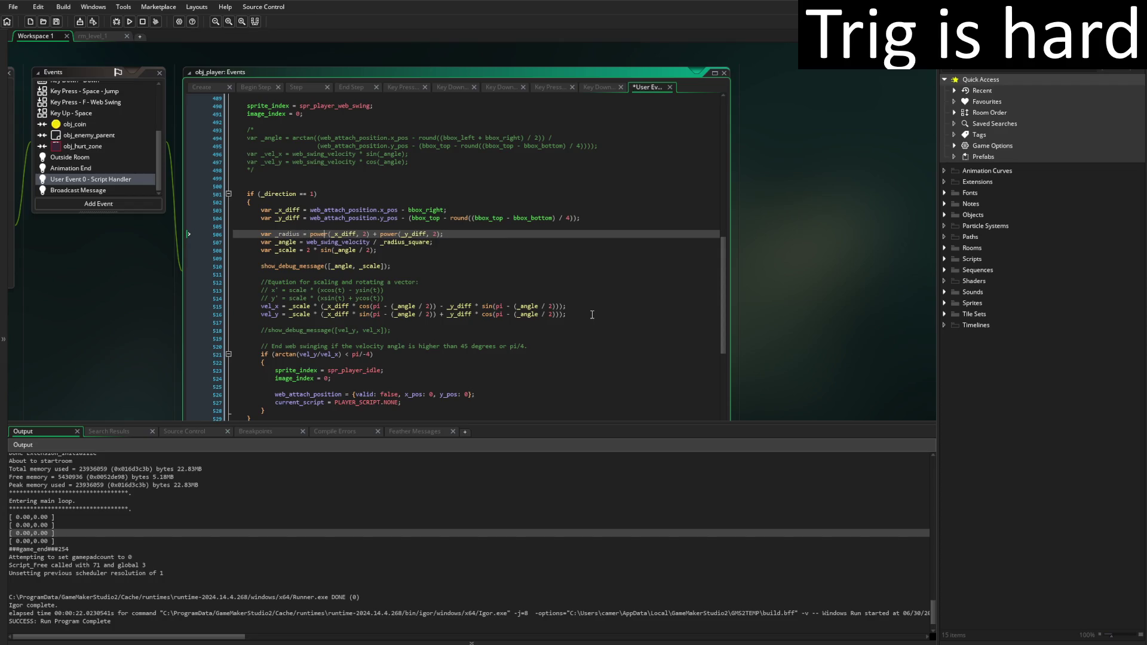
text(power()
key(Right)
text(), )
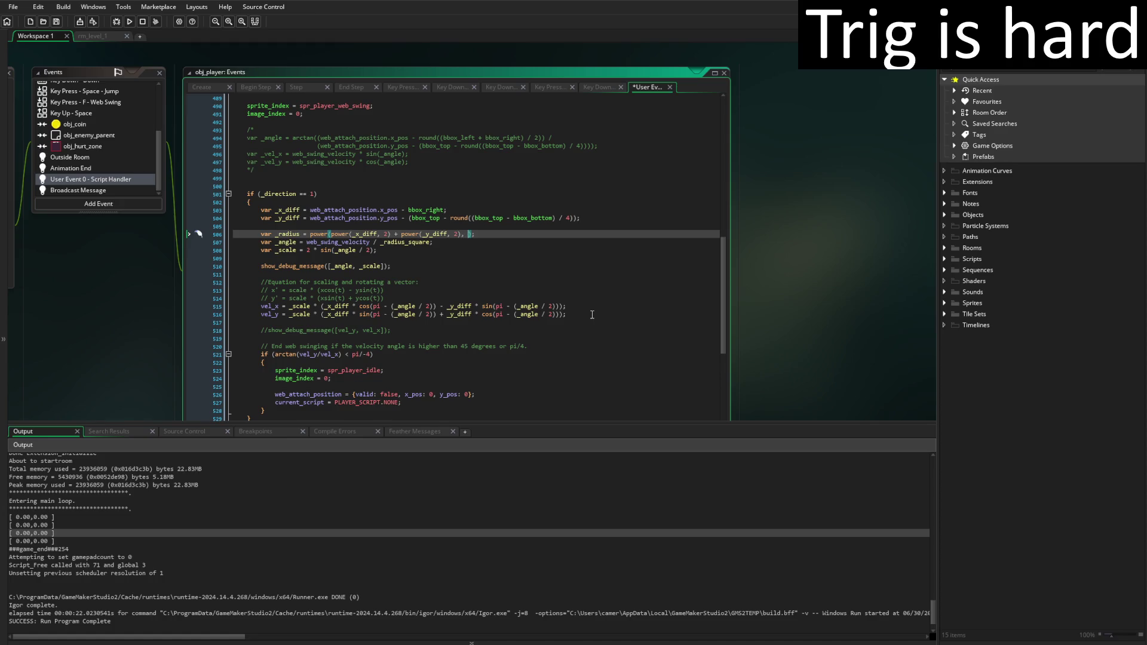
text(0.5)
click(407, 242)
key(Delete)
key(Delete)
key(Delete)
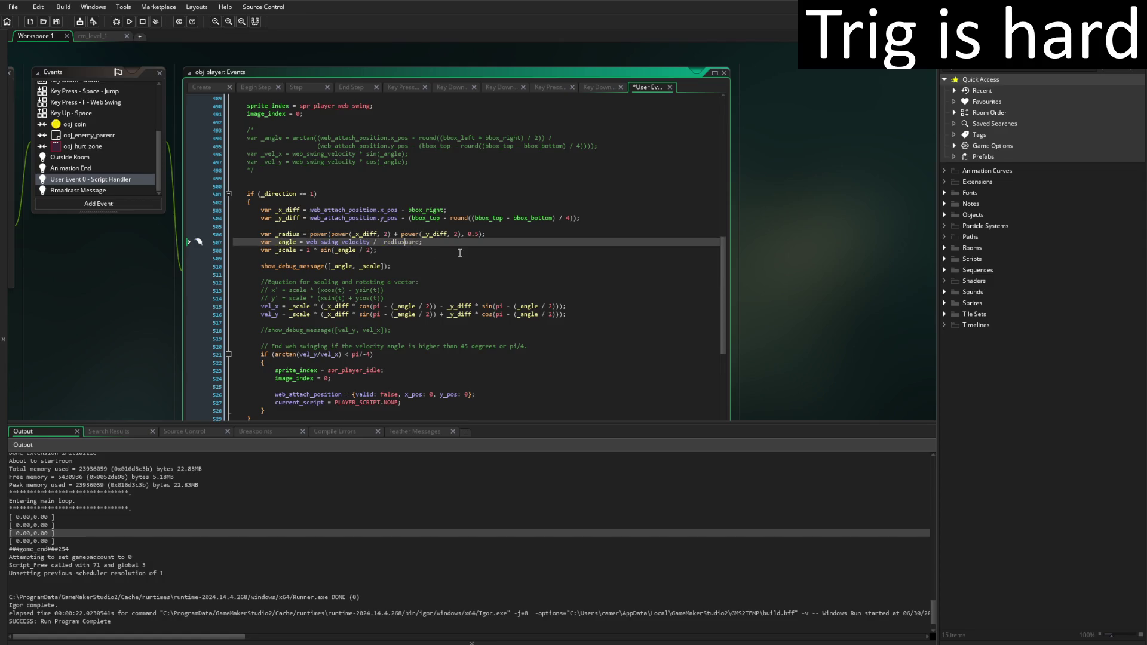
click(577, 241)
scroll(495, 317, down, 3)
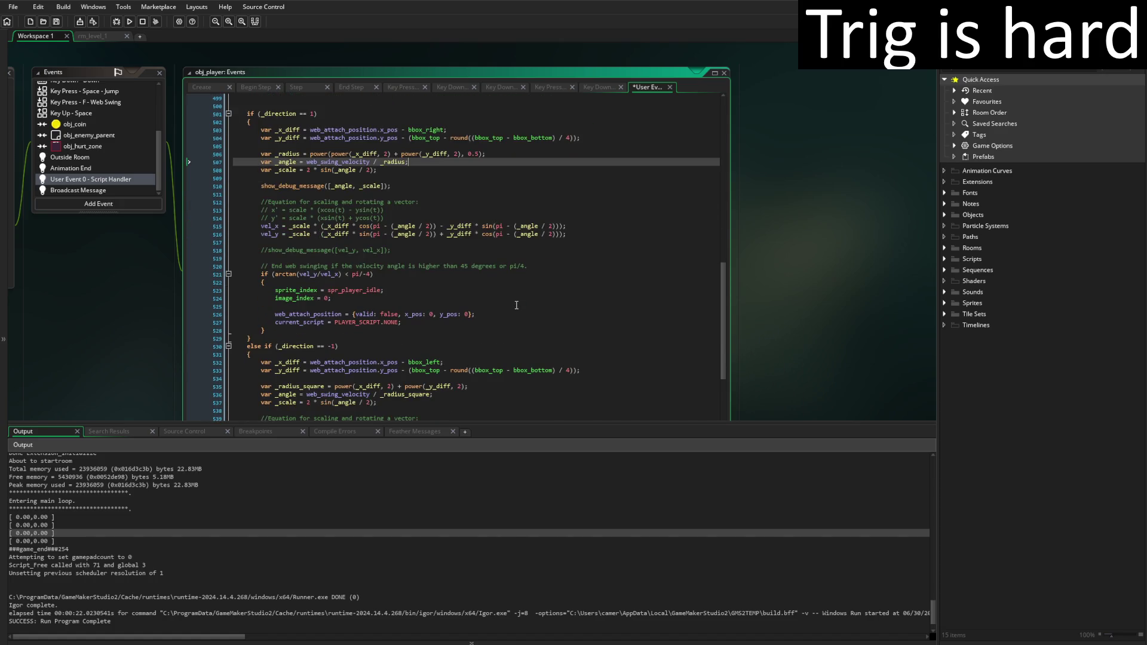
Apply the same power(…, 0.5) _radius fix on lines 535-536 of the left-swing branch, then save
click(303, 389)
key(Delete)
key(Delete)
key(Delete)
text(power)
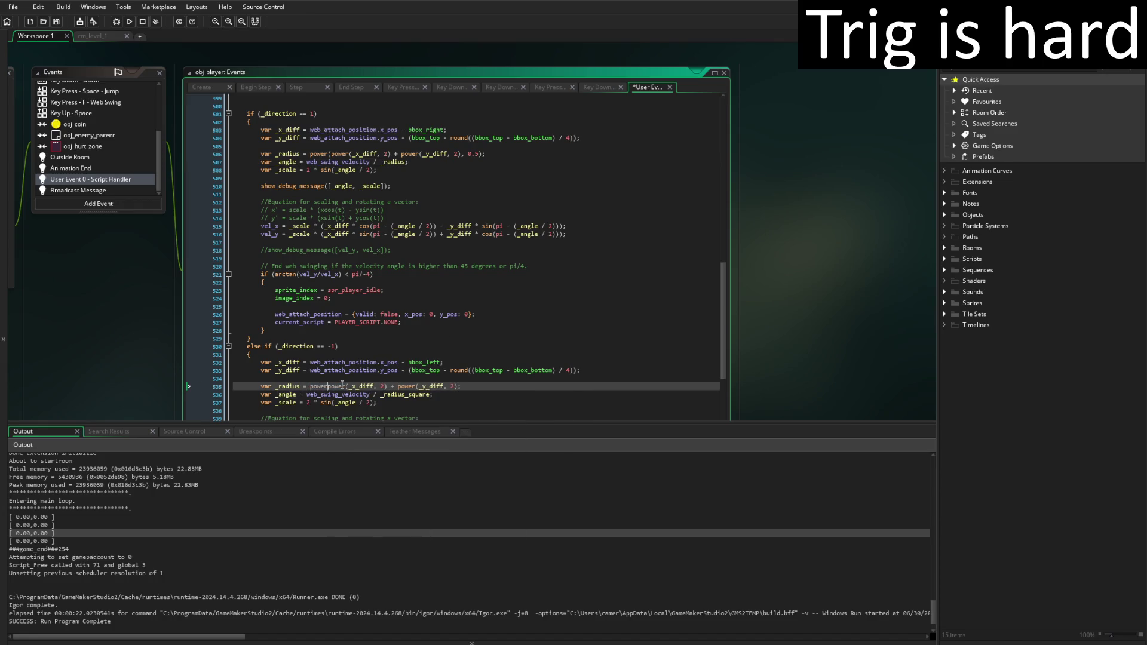
text(()
key(End)
key(Left)
text(, )
text(0.5)
click(403, 395)
key(Delete)
key(Delete)
key(Delete)
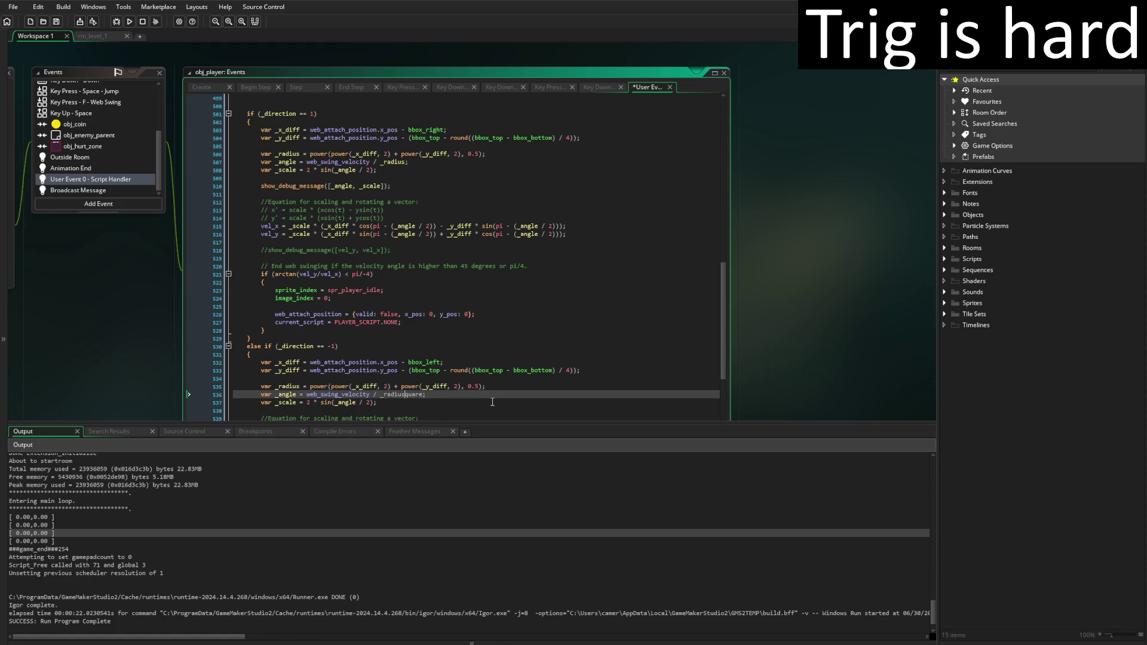
click(572, 362)
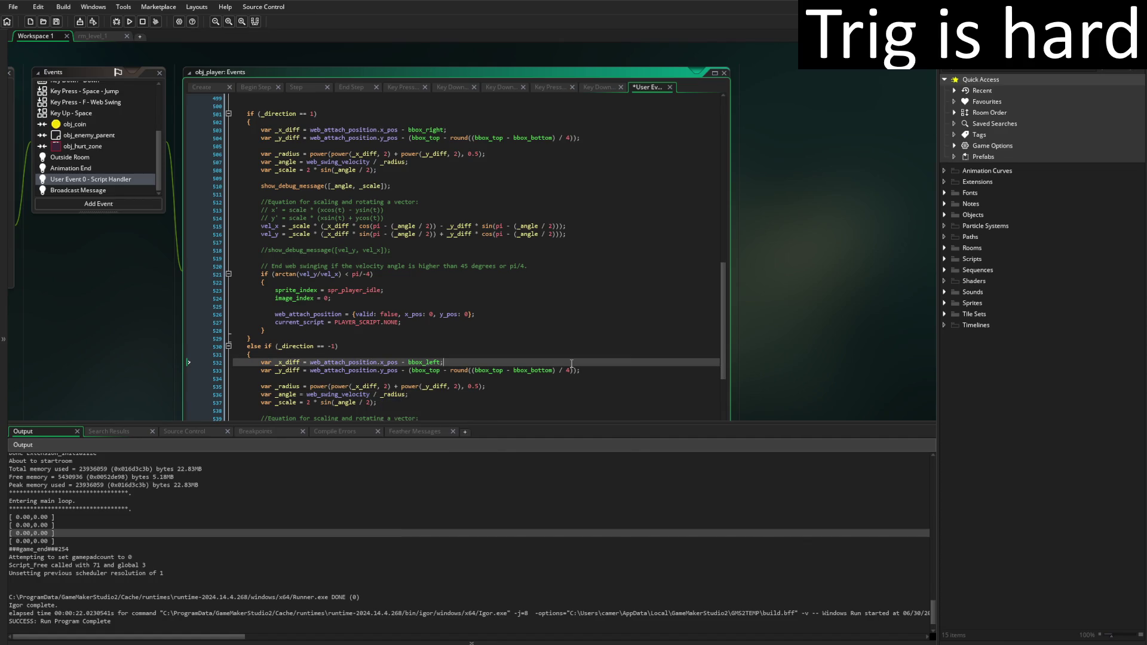
scroll(554, 352, down, 4)
scroll(554, 352, down, 1)
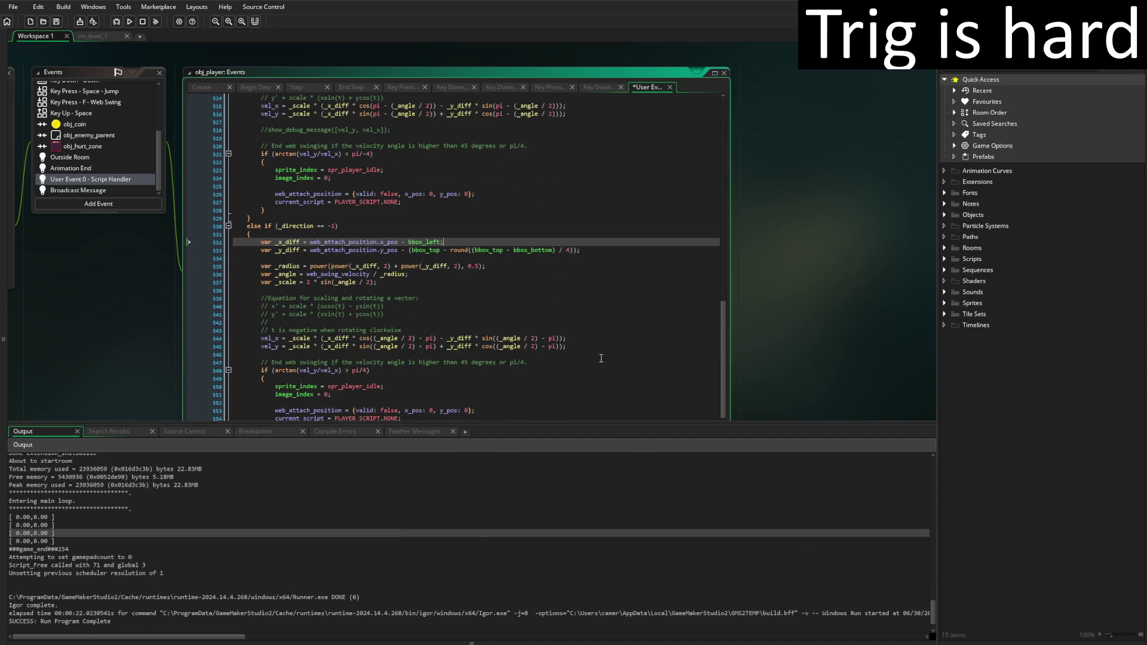
key(ctrl+s)
Run the game with F5, walk and jump left and right, then close it with Escape
key(F5)
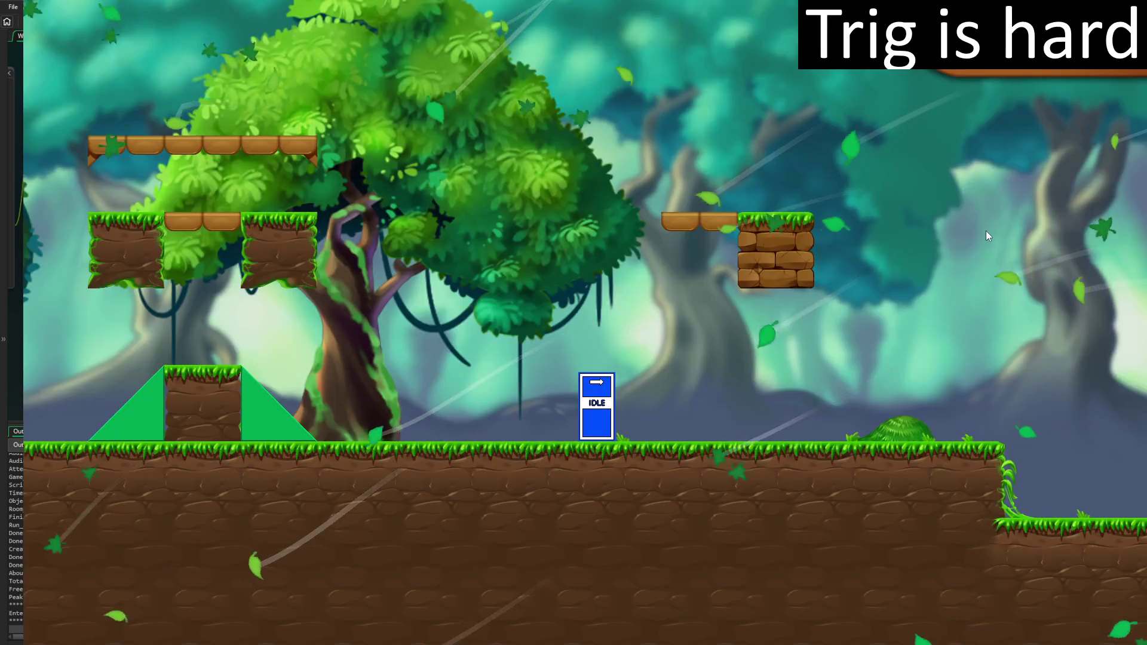
key(space)
key(Left)
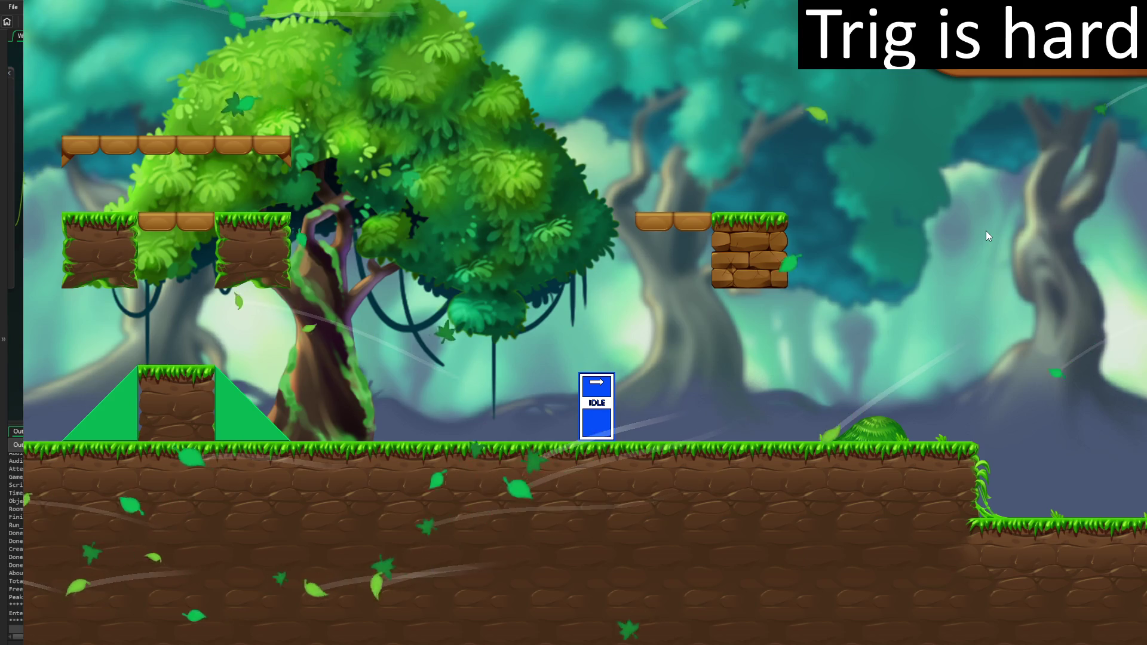
key(space)
key(Right)
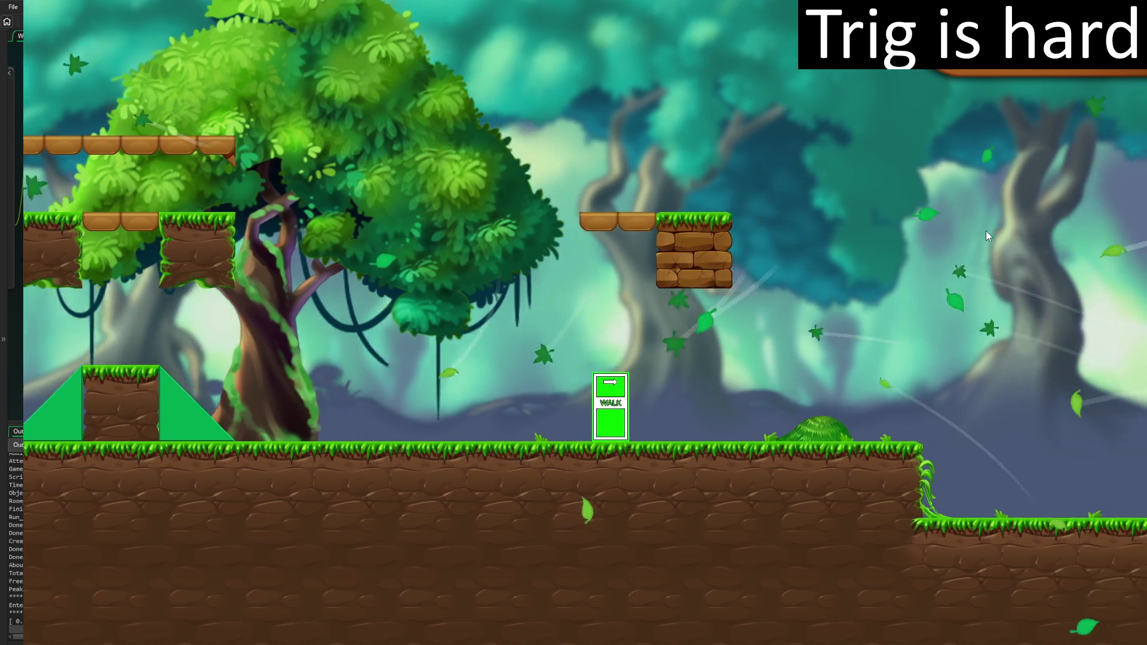
key(space)
key(space)
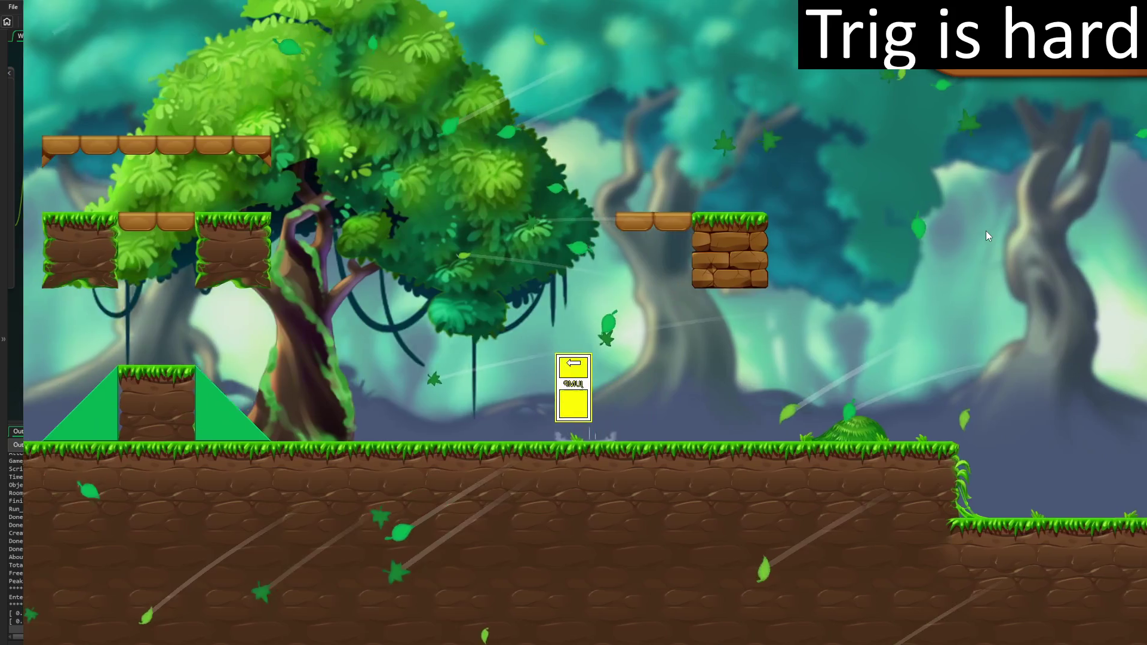
key(space)
key(Left)
key(space)
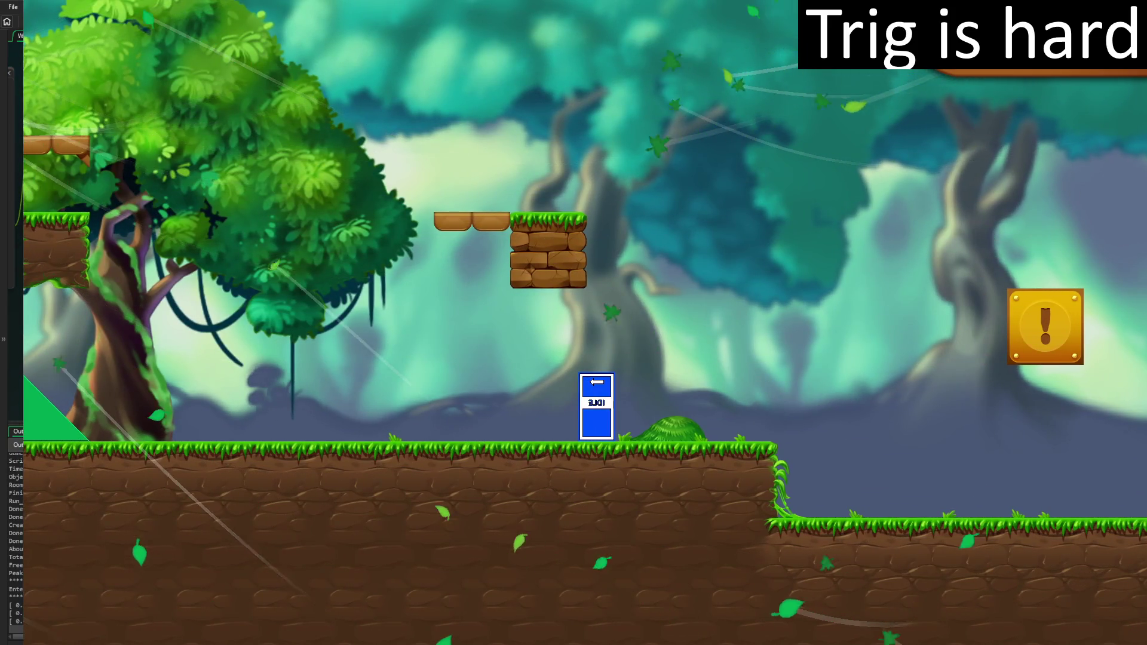
key(Escape)
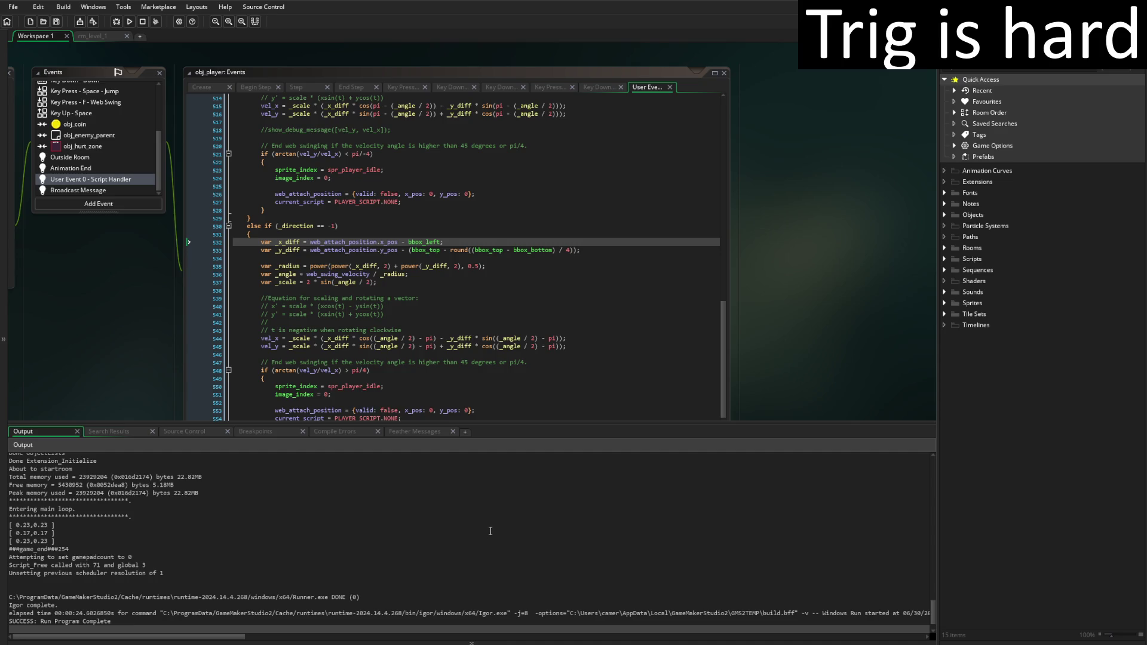
scroll(549, 377, up, 7)
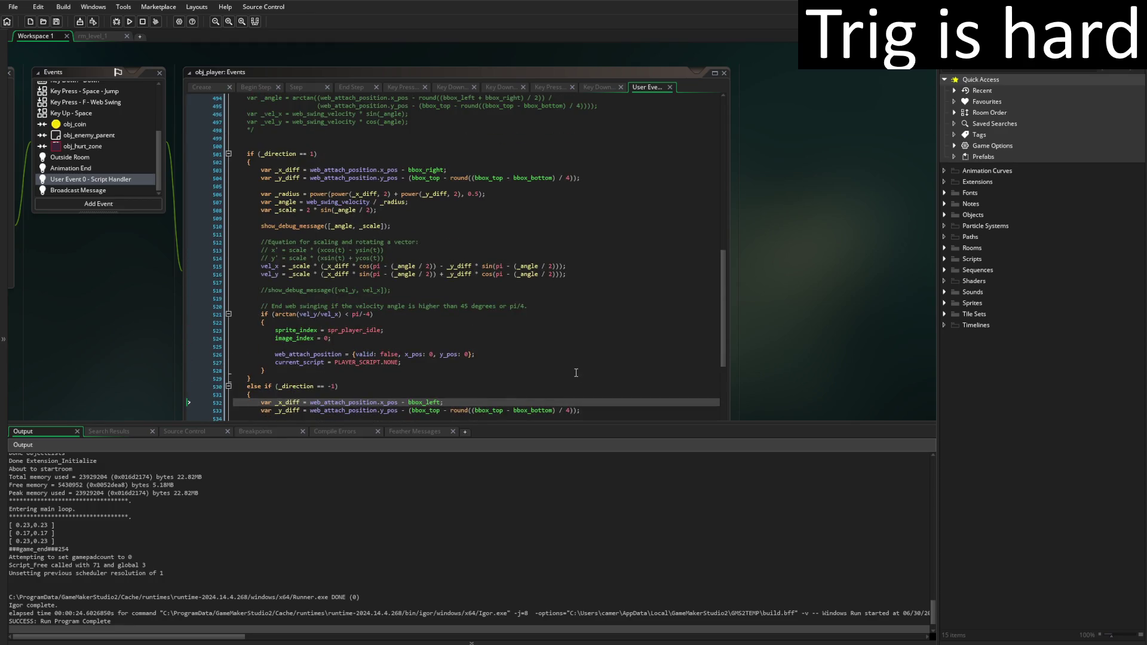
scroll(576, 372, down, 1)
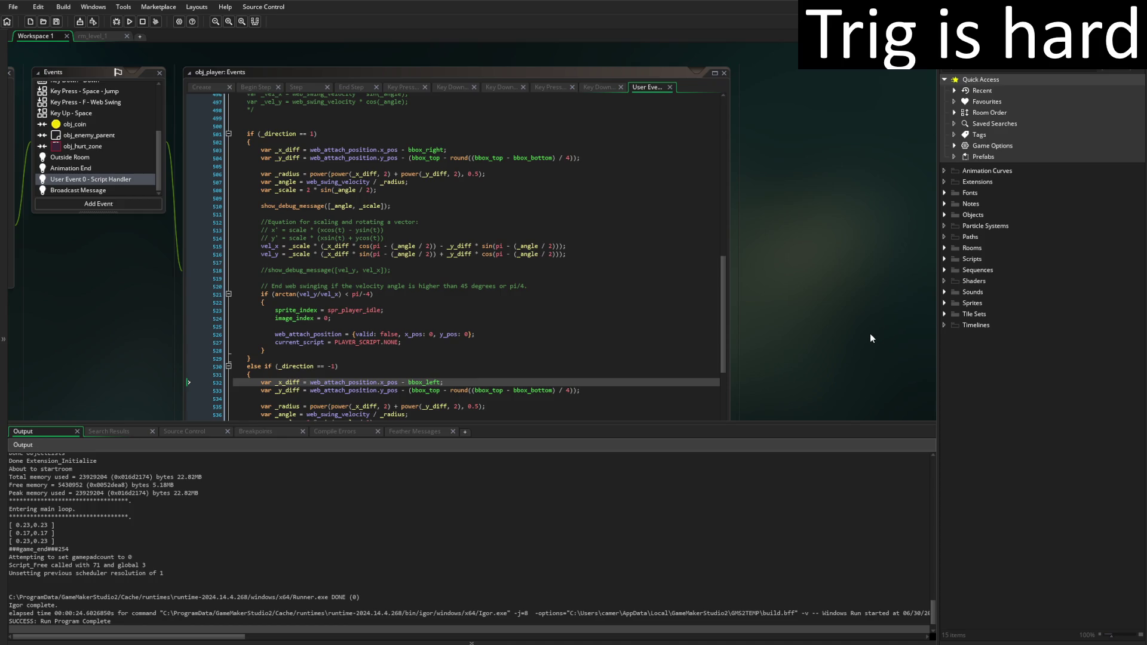
click(411, 190)
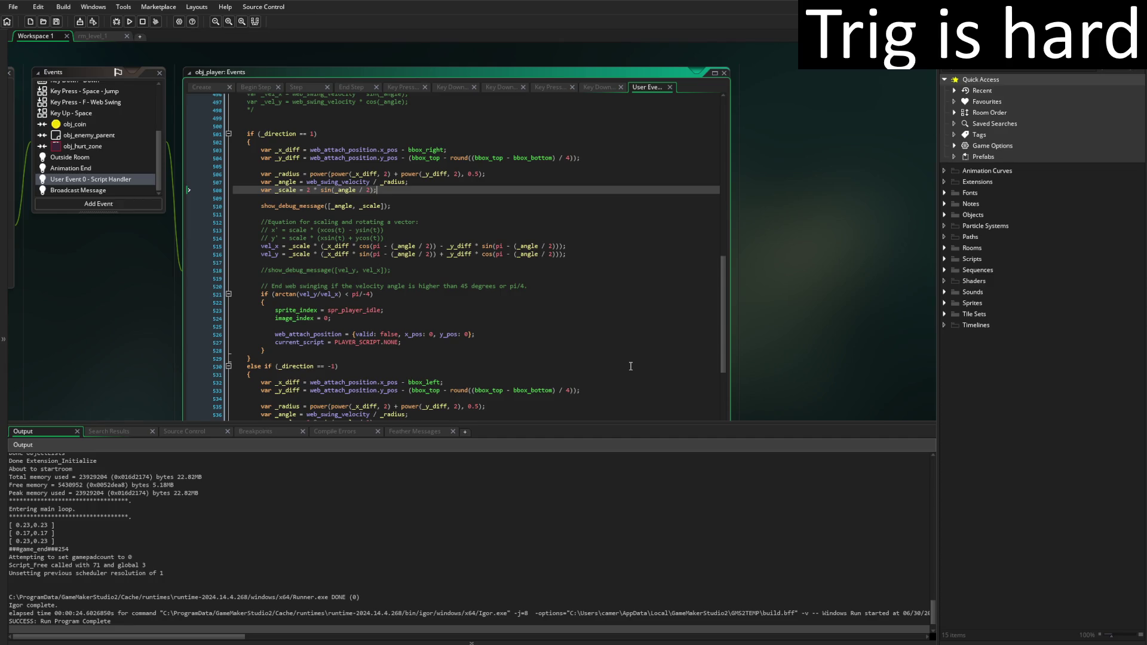
click(269, 270)
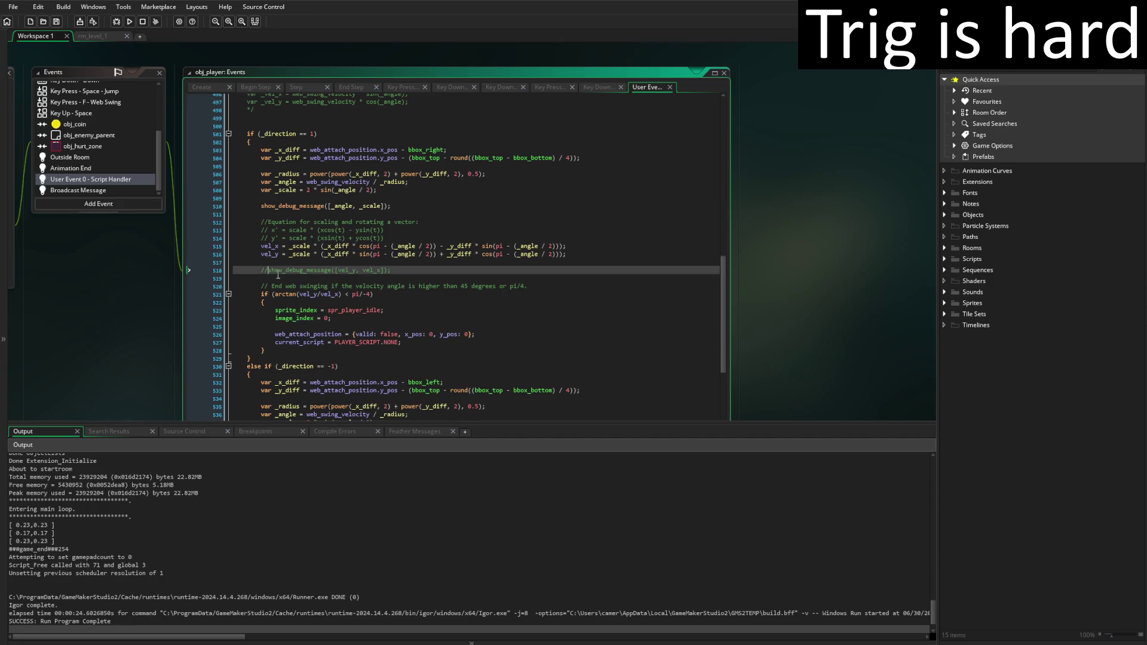
Uncomment the vel_y/vel_x debug message, comment out the _angle/_scale one, and run with F5
key(BackSpace)
key(BackSpace)
click(287, 214)
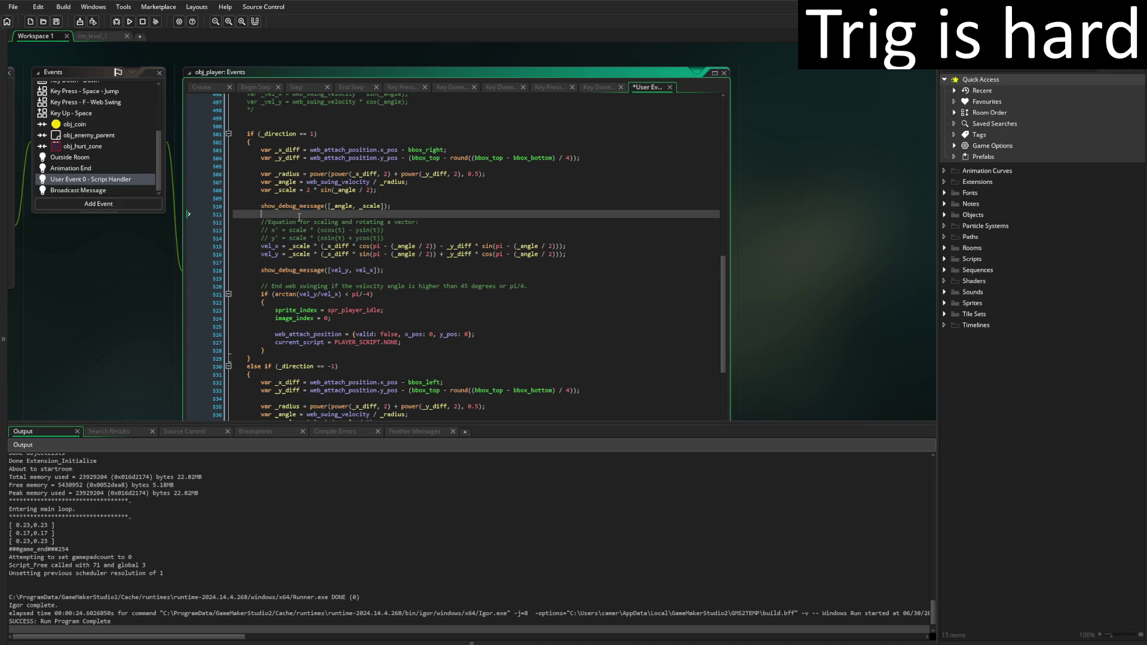
key(Up)
text(//)
key(F5)
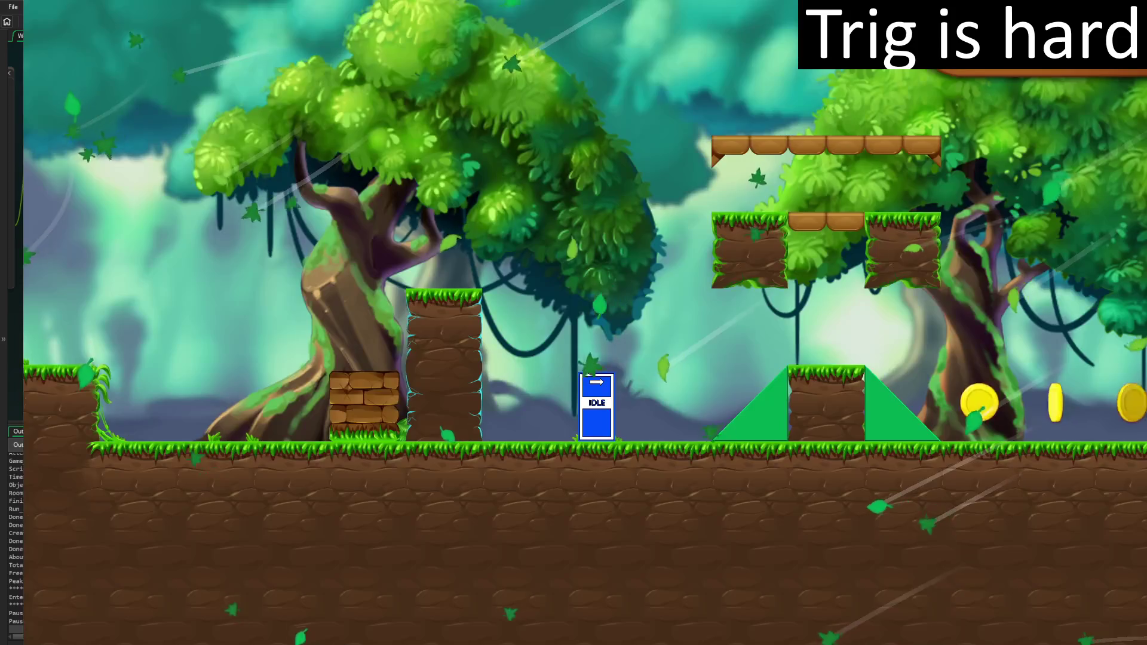
Walk the player left and right with several jumps, then close the game
key(Right)
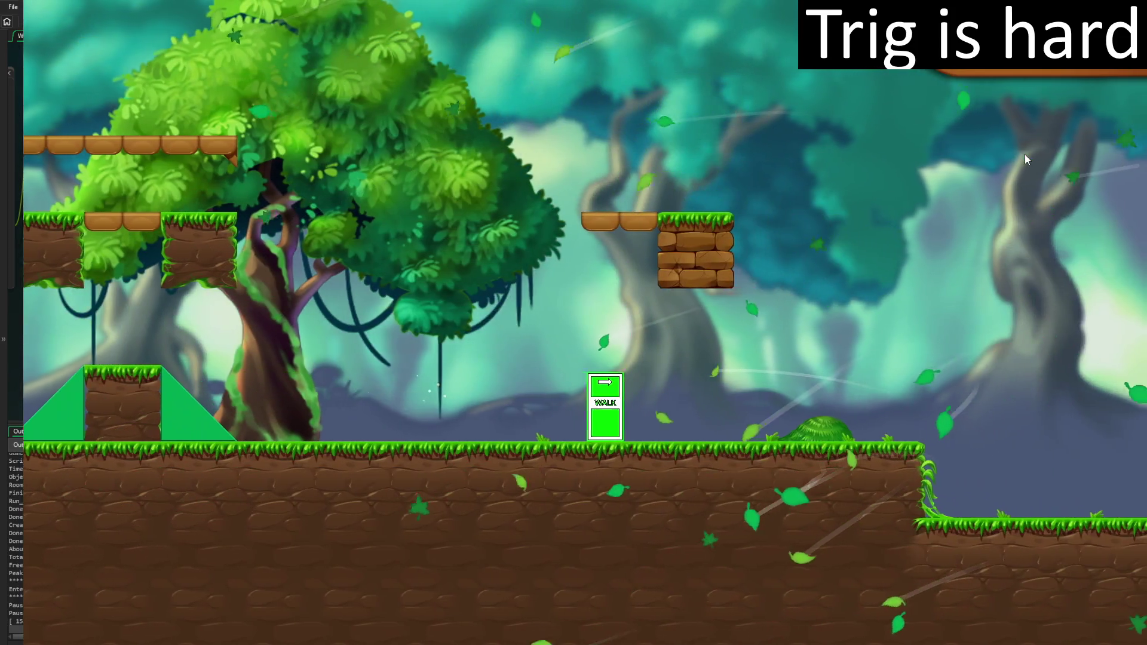
key(Left)
key(space)
key(Right)
key(space)
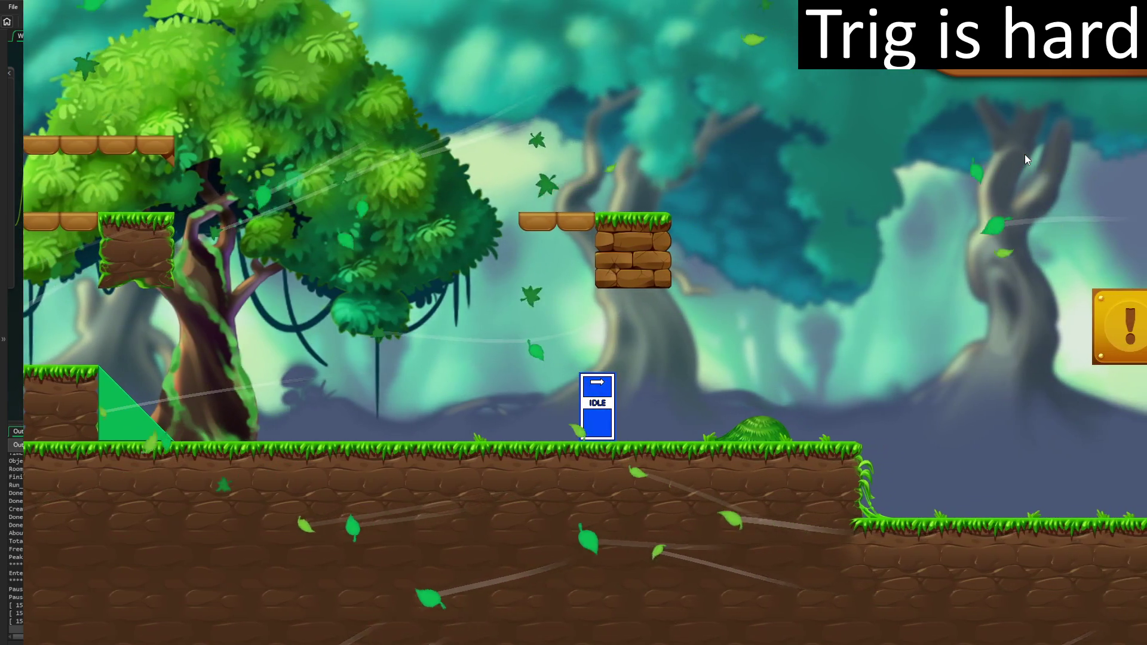
key(Left)
key(space)
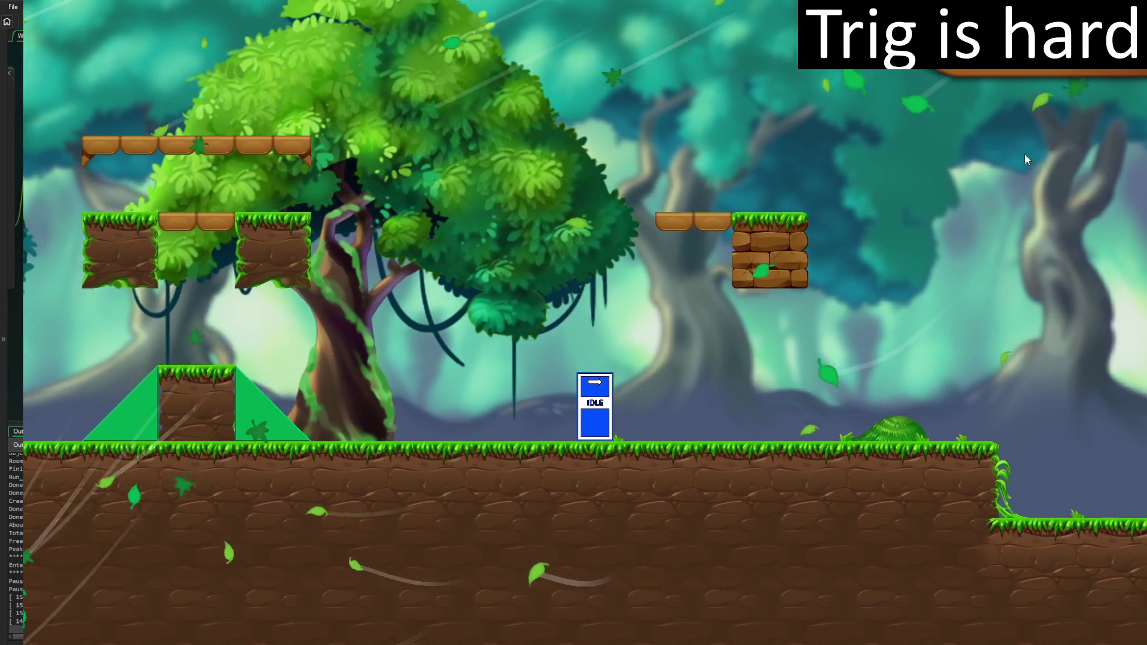
key(Escape)
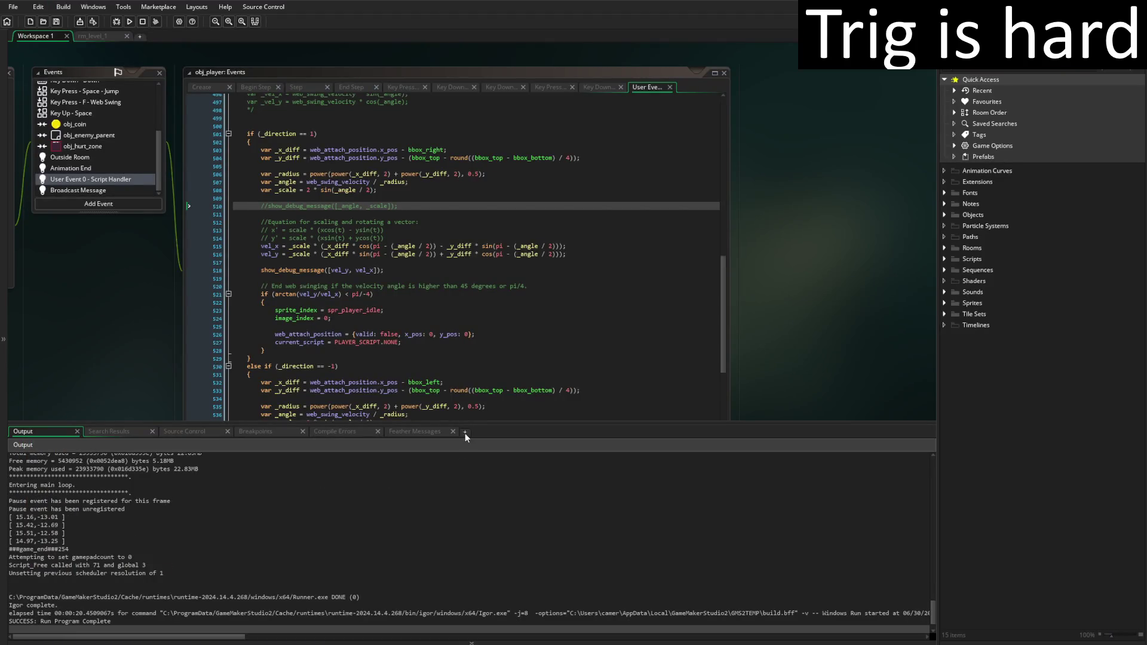
Select the four logged velocity lines in Output, then switch to obj_player's Create event
scroll(308, 519, down, 1)
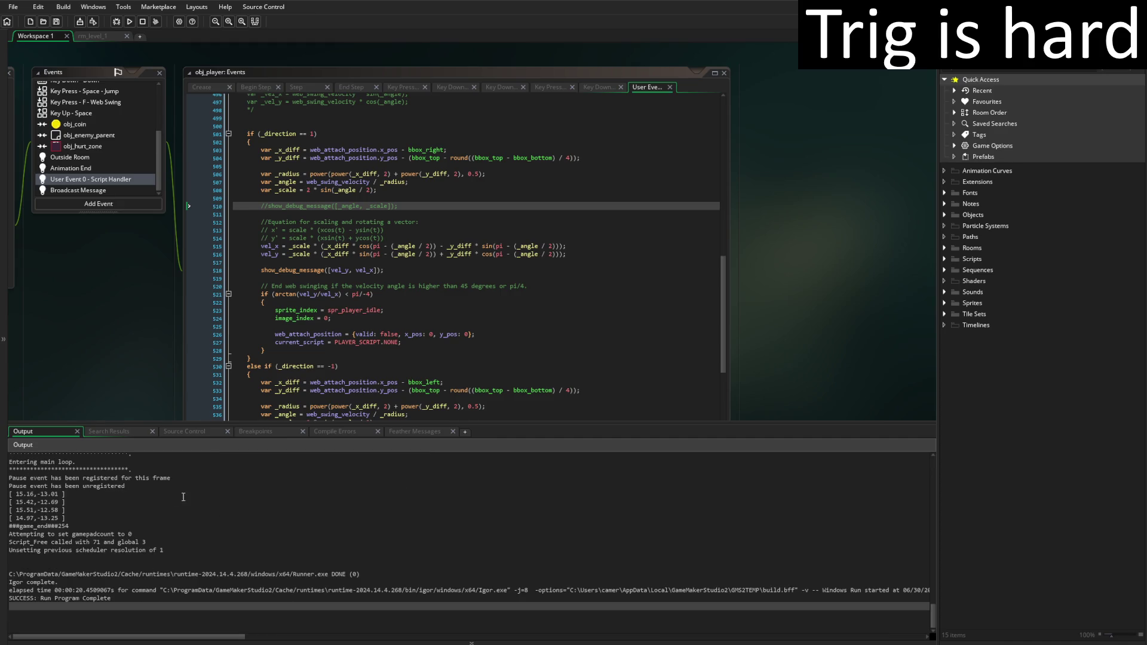
scroll(68, 515, up, 1)
drag(67, 525, 10, 504)
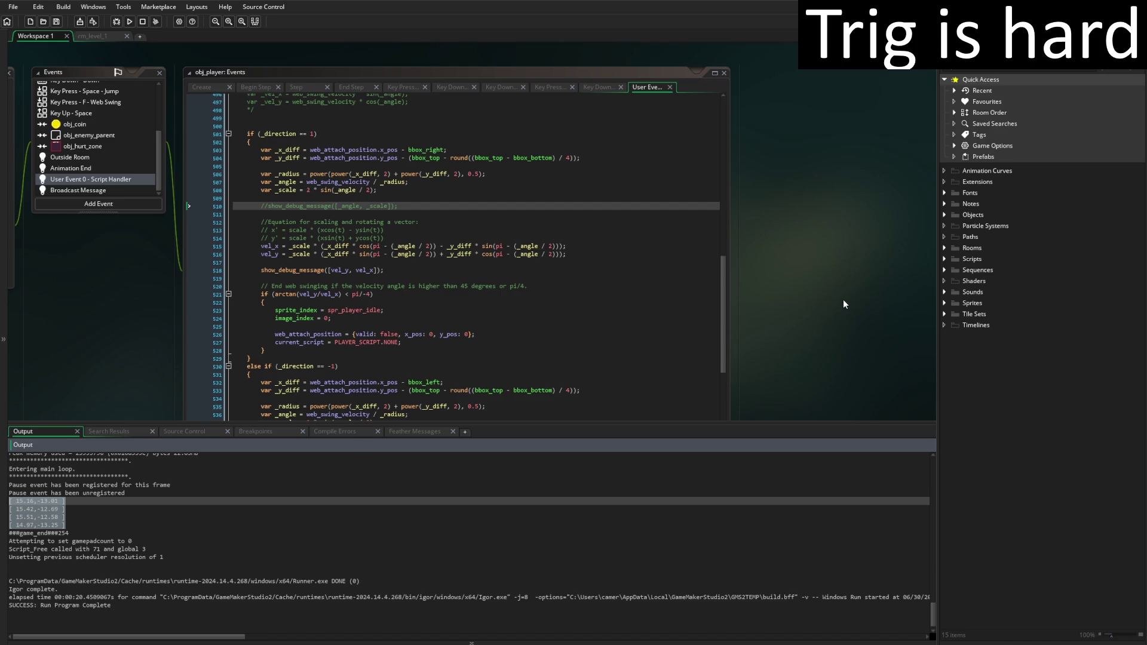
click(206, 87)
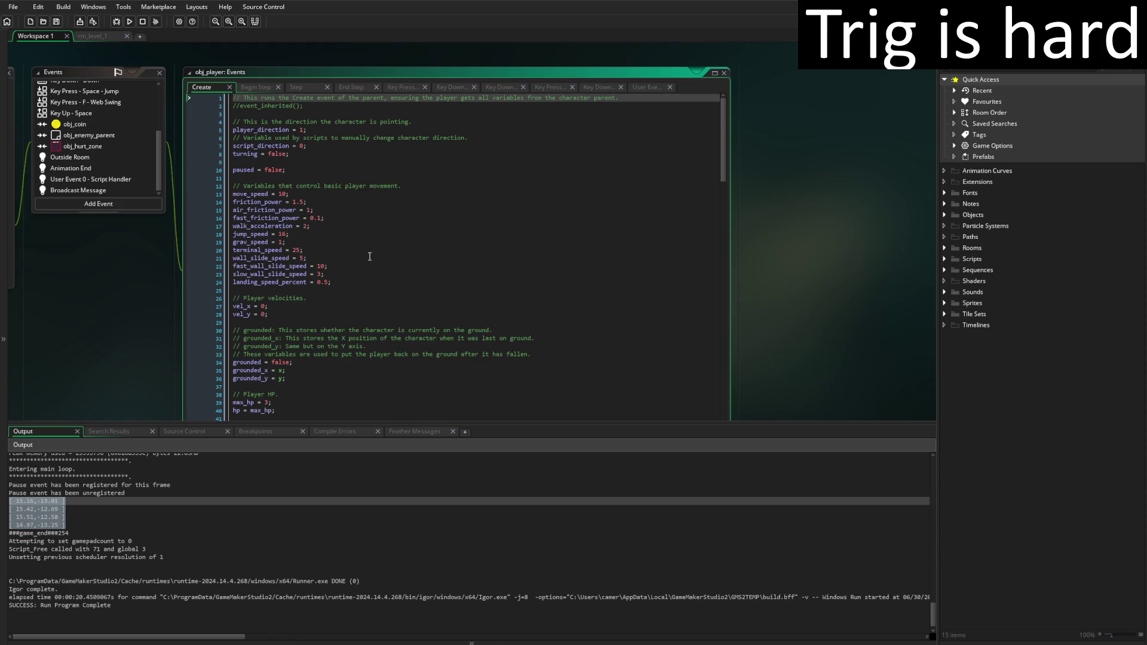
Check the web_attach_position line 159 in Create, return to User Event 0, and shrink the Output panel
scroll(370, 258, down, 13)
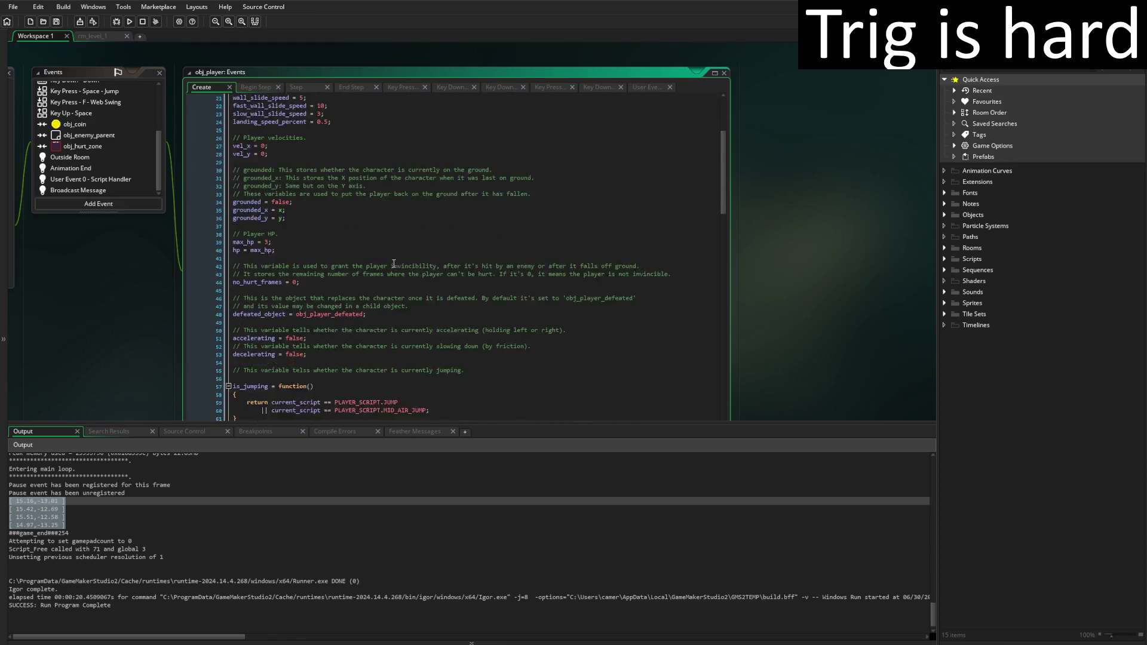
scroll(401, 270, down, 8)
scroll(402, 272, down, 20)
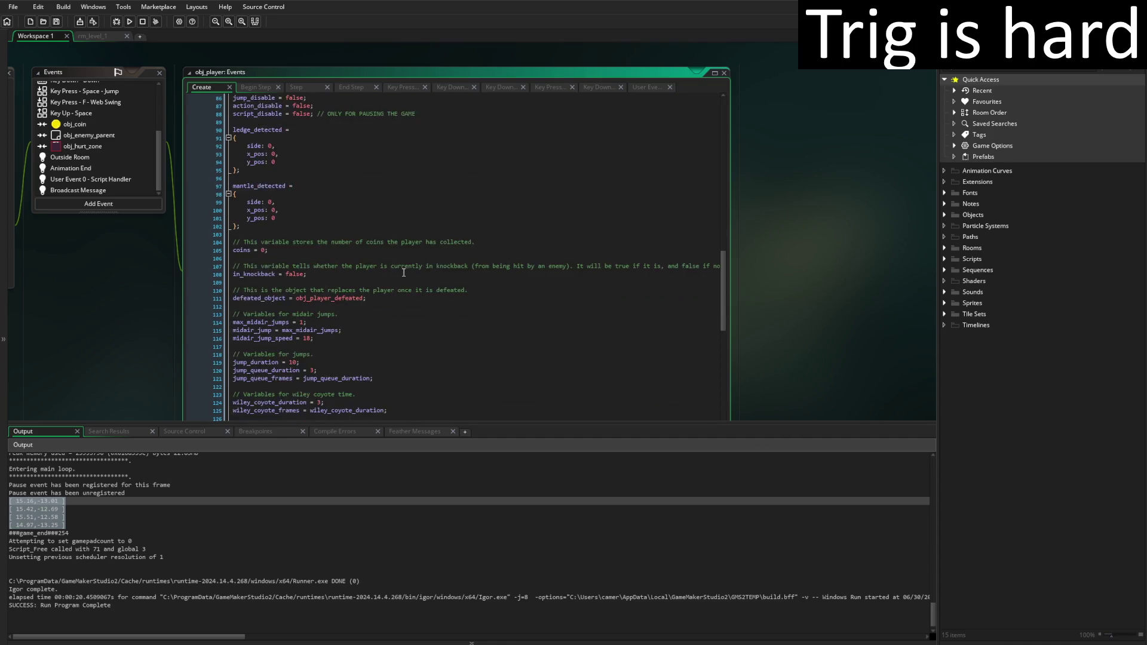
scroll(404, 273, down, 4)
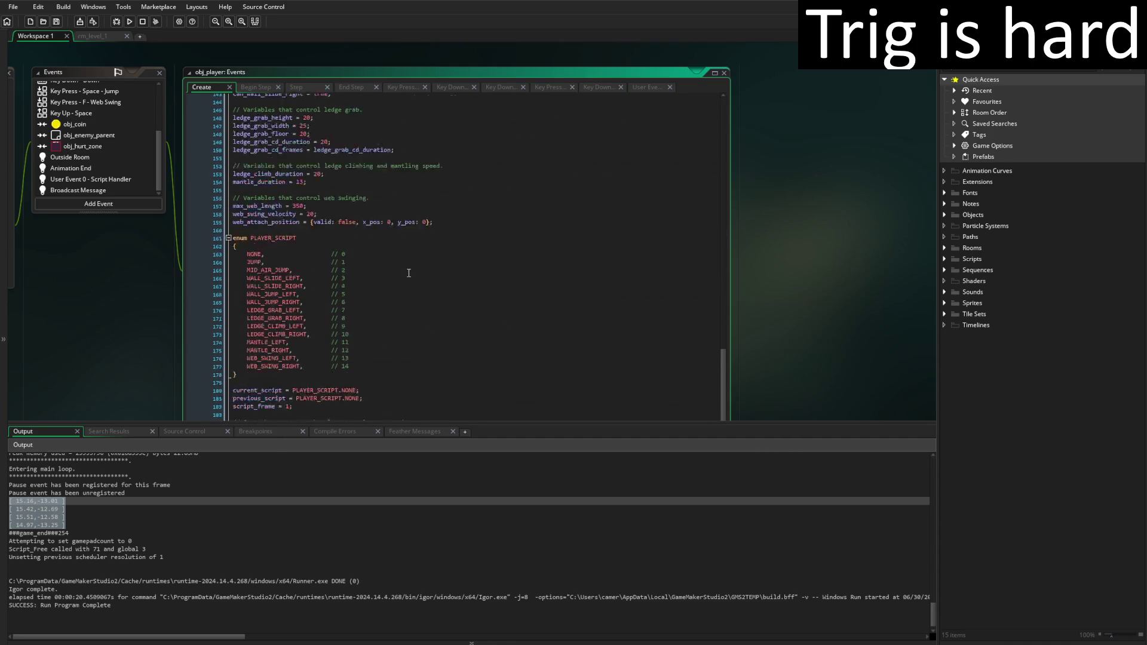
scroll(405, 261, up, 3)
scroll(405, 262, up, 1)
click(460, 248)
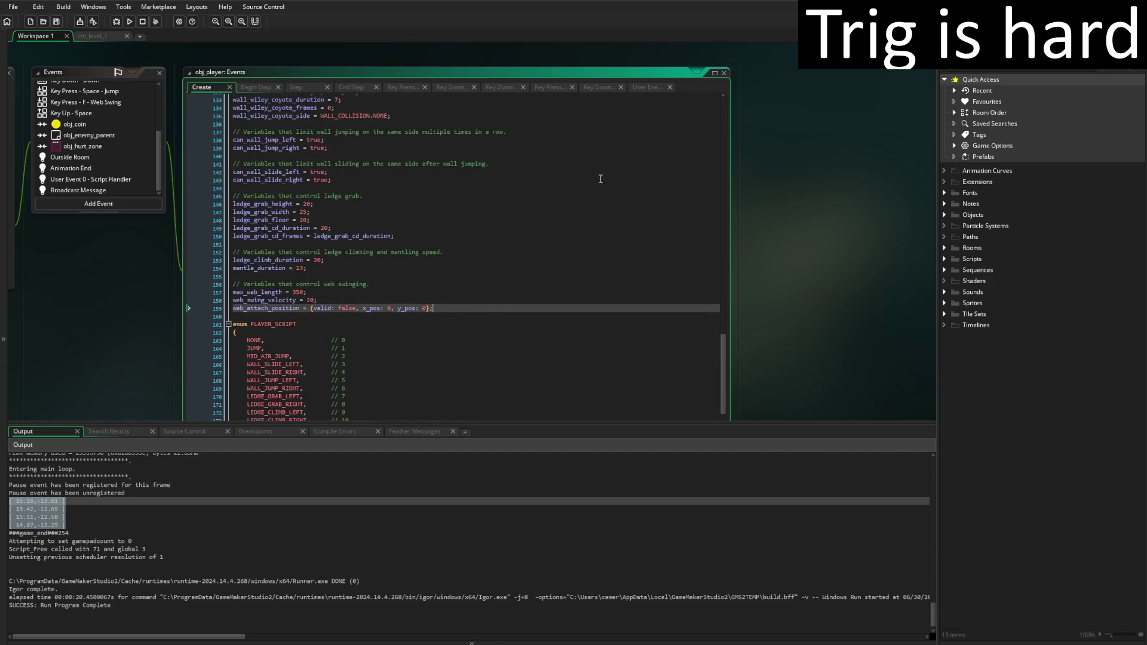
click(648, 87)
scroll(781, 336, down, 3)
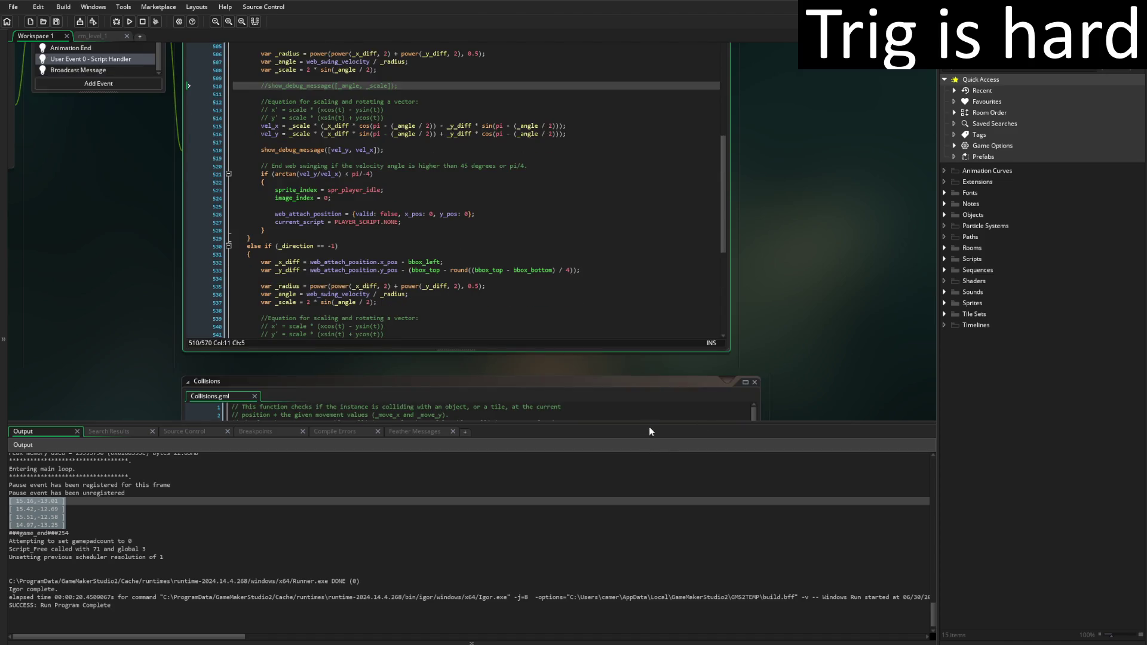
drag(649, 426, 651, 497)
scroll(785, 388, up, 3)
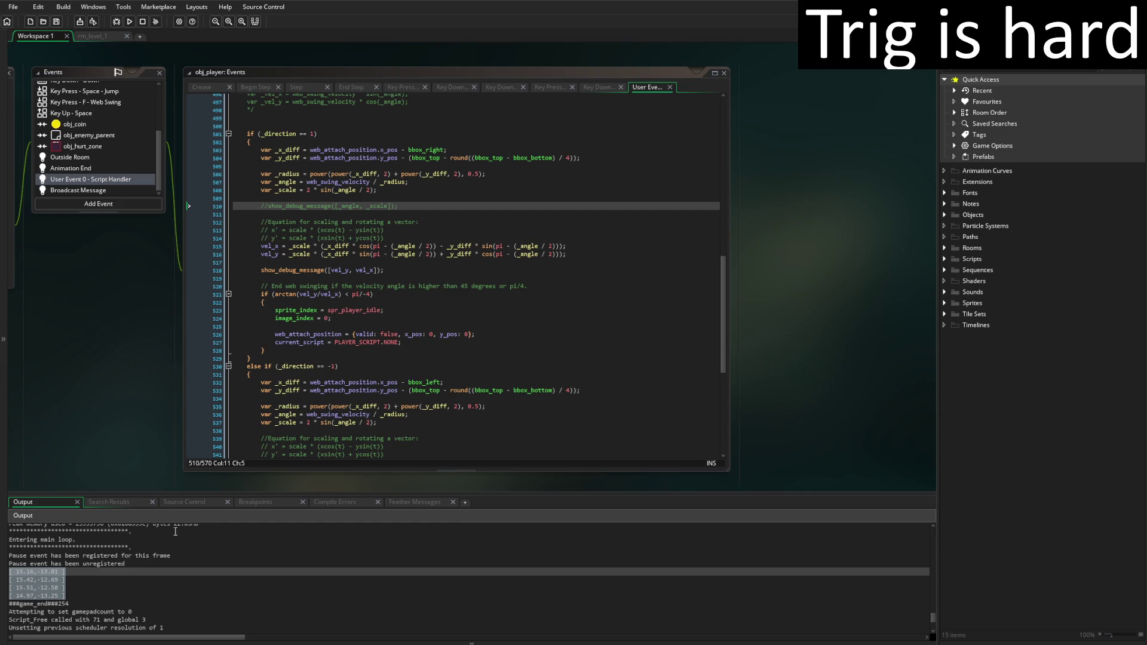
Insert '-1 *' before _scale in the vel_y lines of both swing branches
click(166, 580)
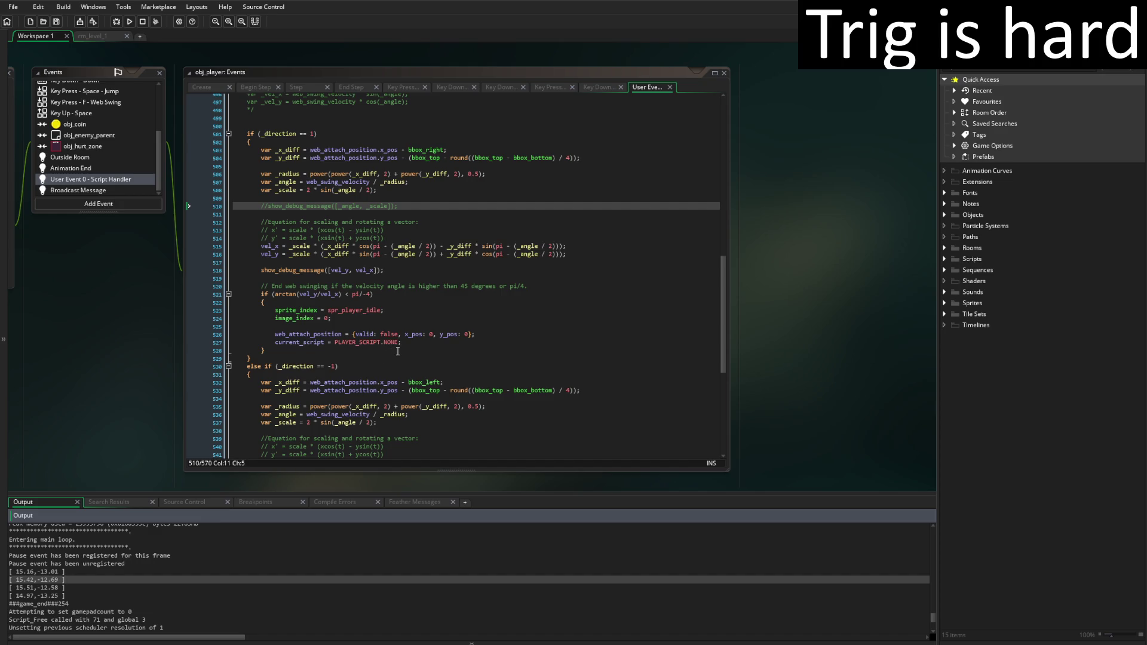
click(289, 254)
text(-1)
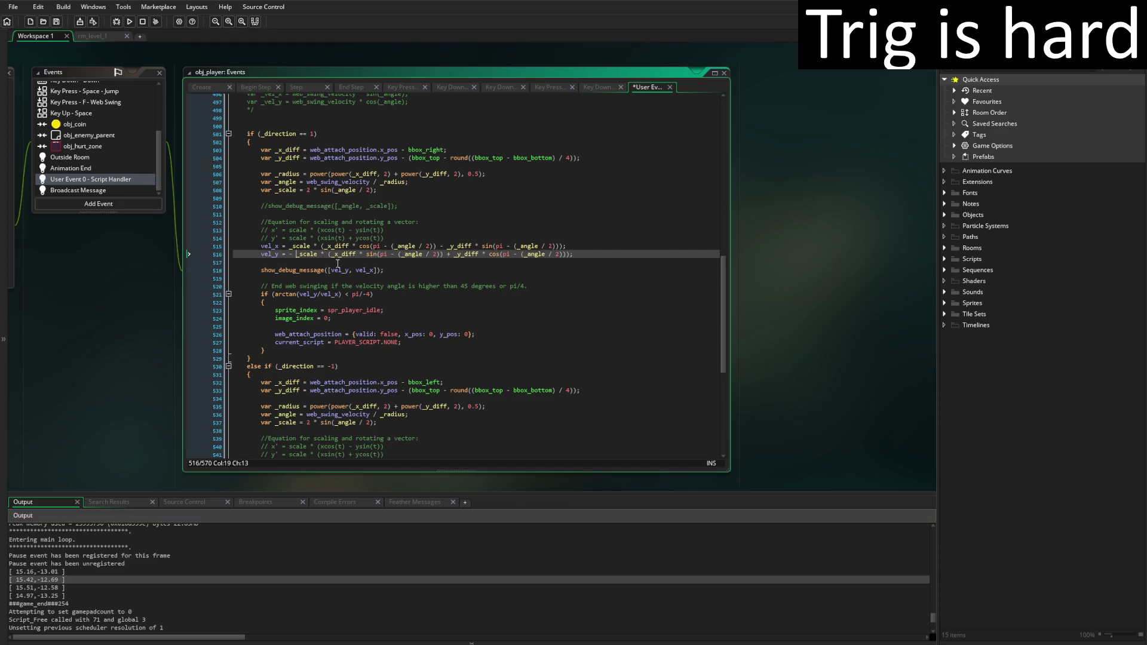
text( *)
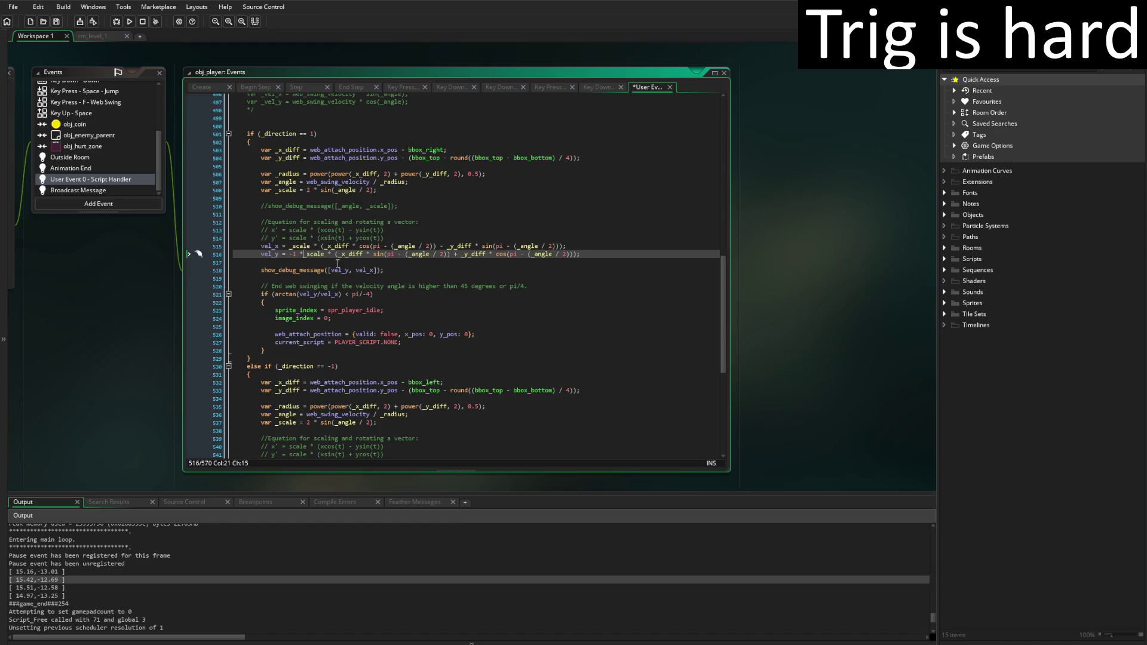
click(399, 237)
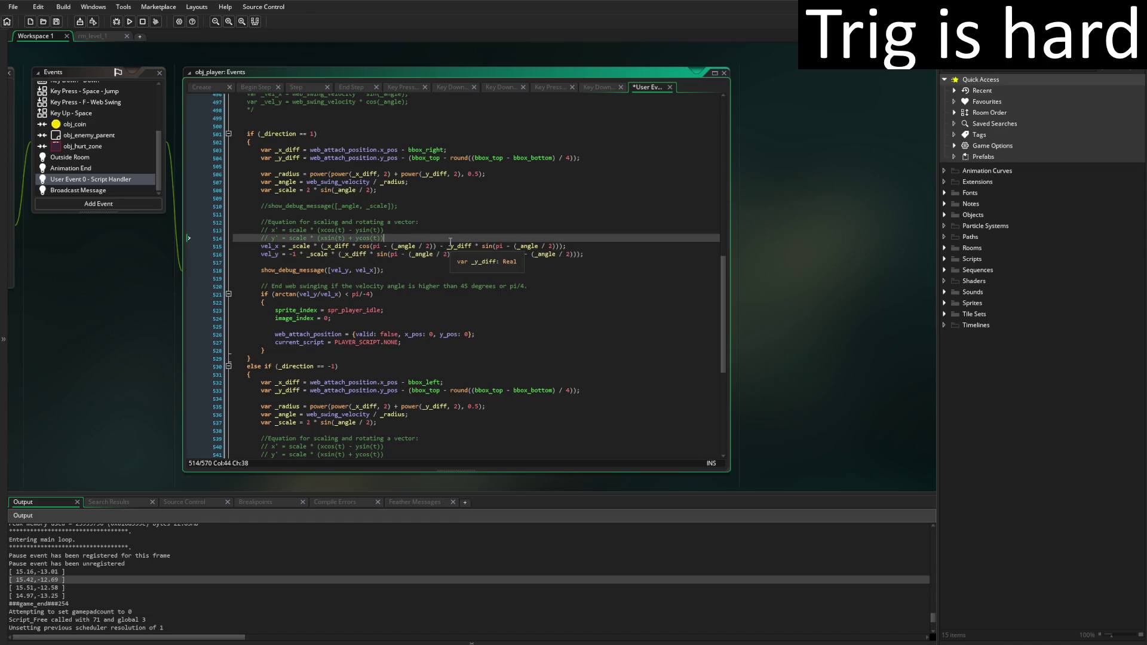
scroll(543, 359, down, 4)
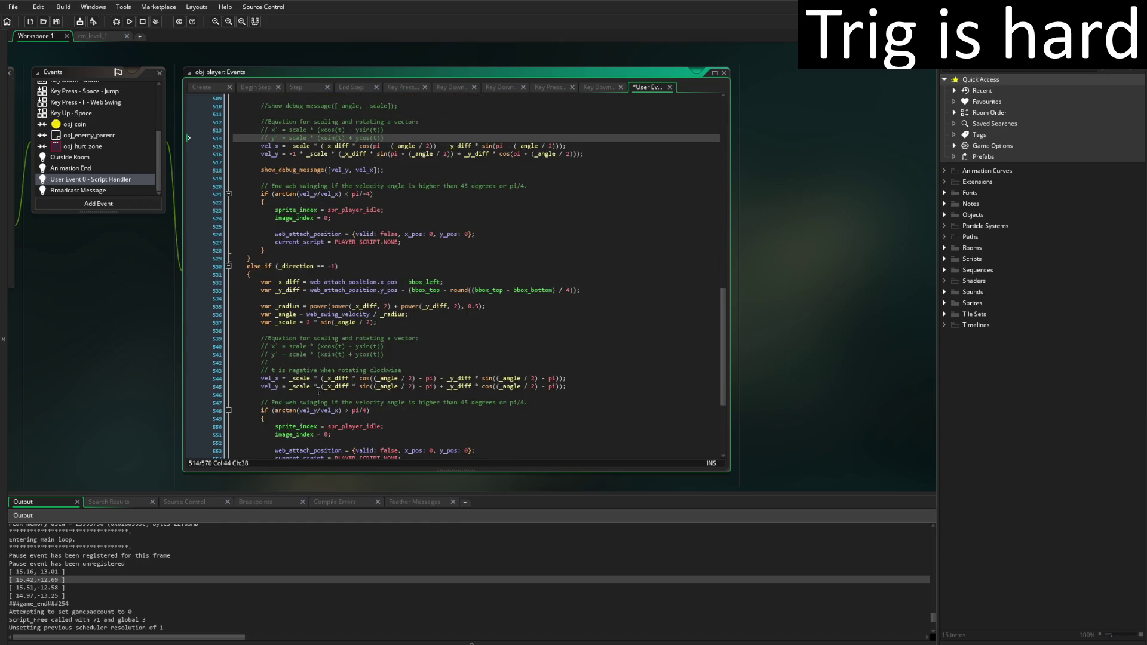
click(294, 386)
text(-1 )
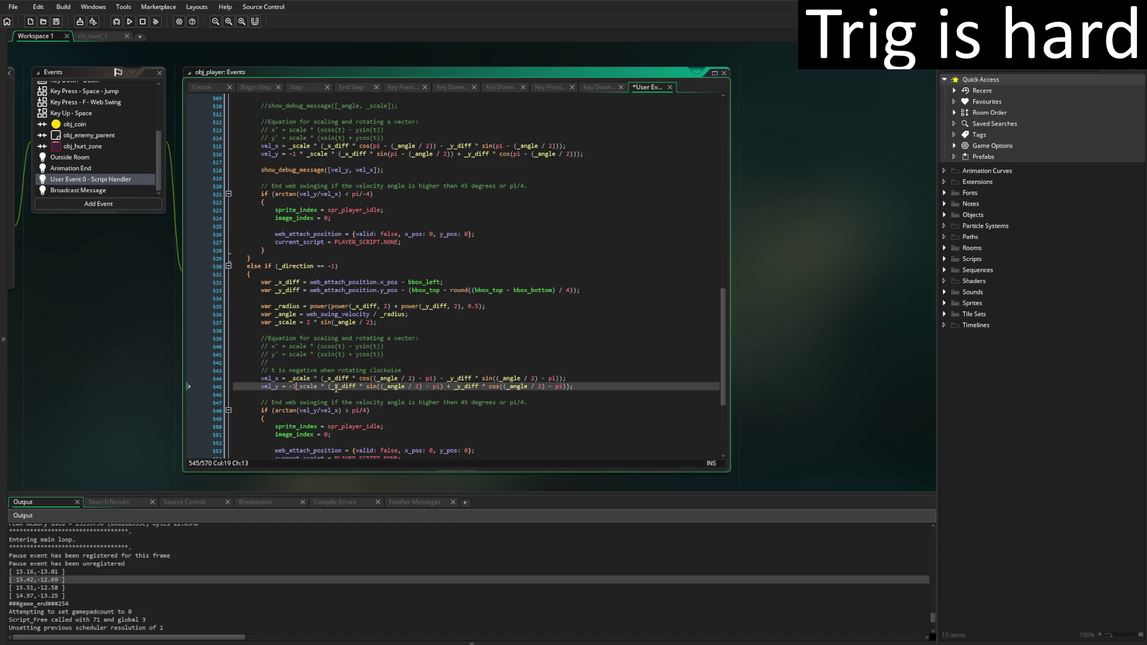
text(*)
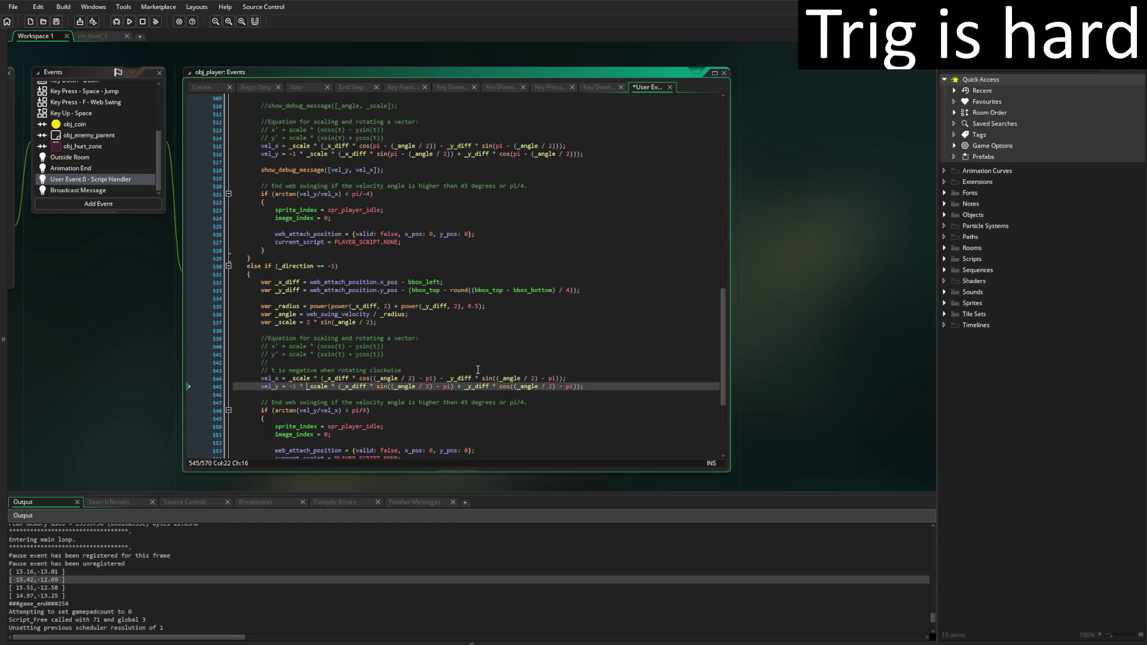
Review the y' and clockwise rotation formula comments in both branches
scroll(478, 370, up, 7)
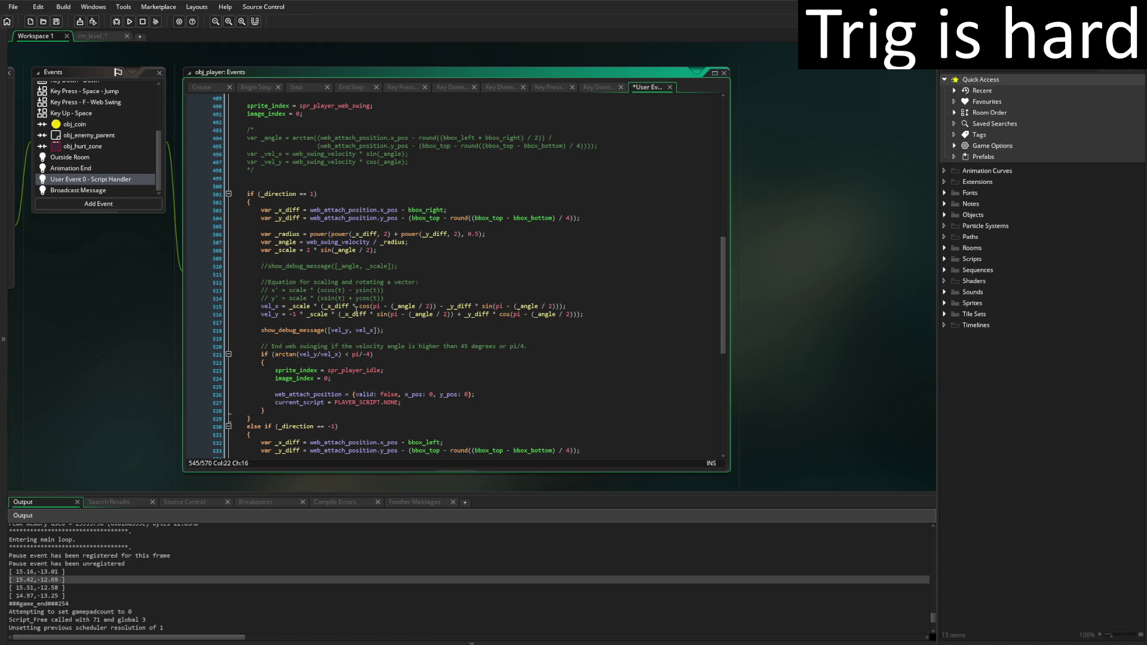
click(505, 300)
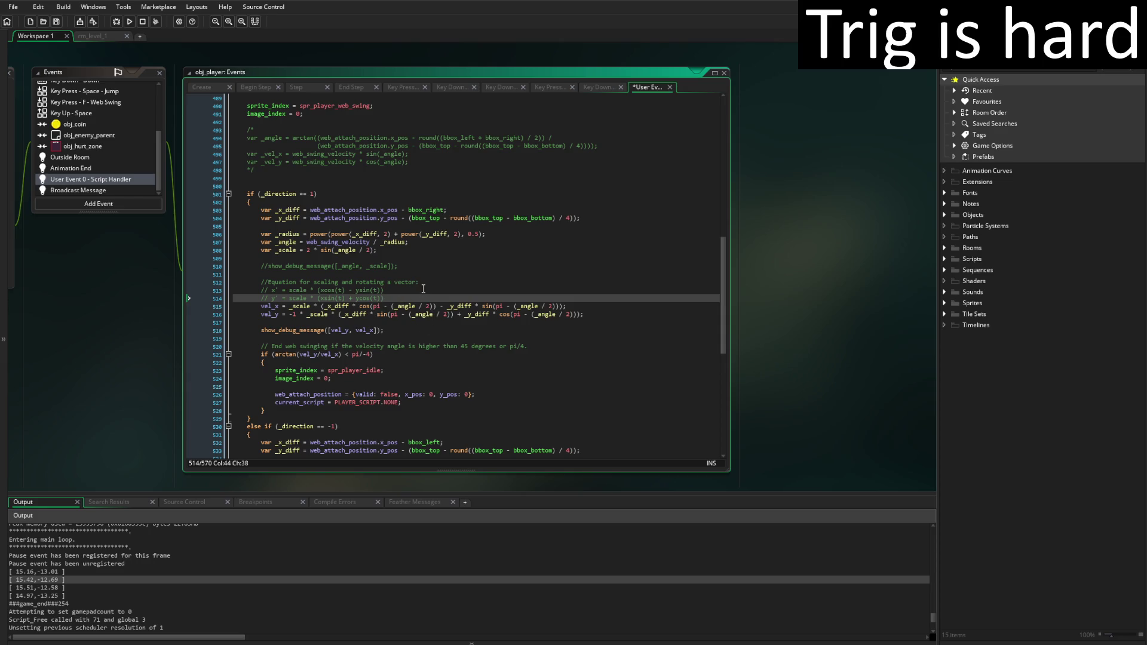
scroll(456, 294, down, 7)
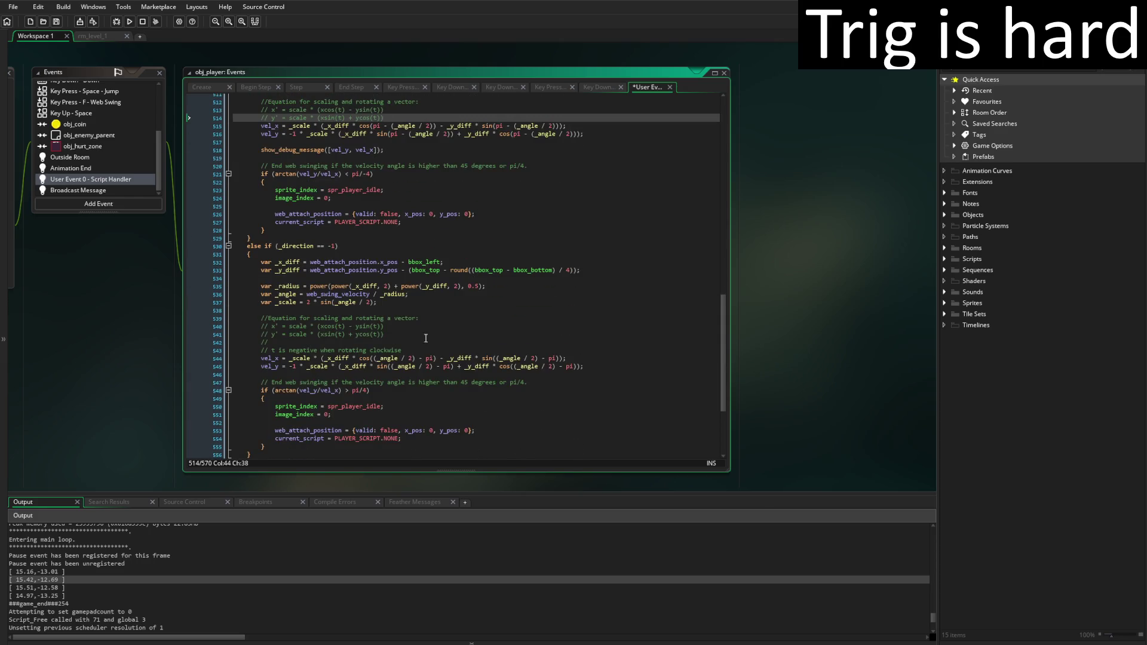
click(432, 350)
scroll(429, 264, up, 3)
click(394, 199)
Add the comment 'negative y velocity is up, positive y velocity is down' in the first branch
key(Return)
text(//)
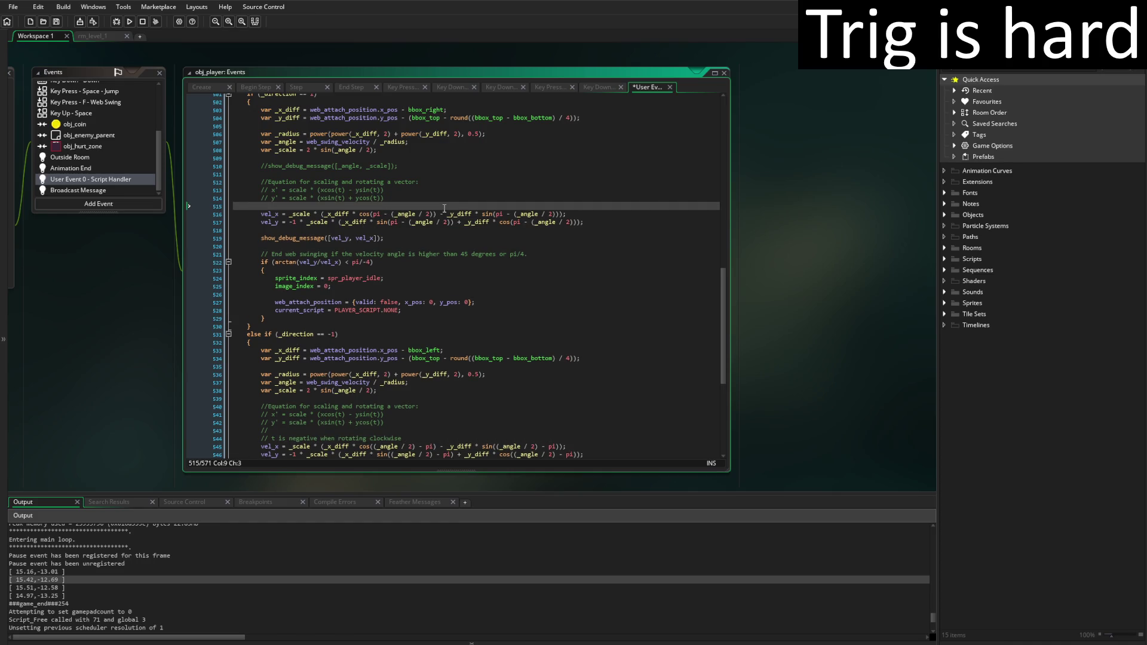
key(Return)
text(// )
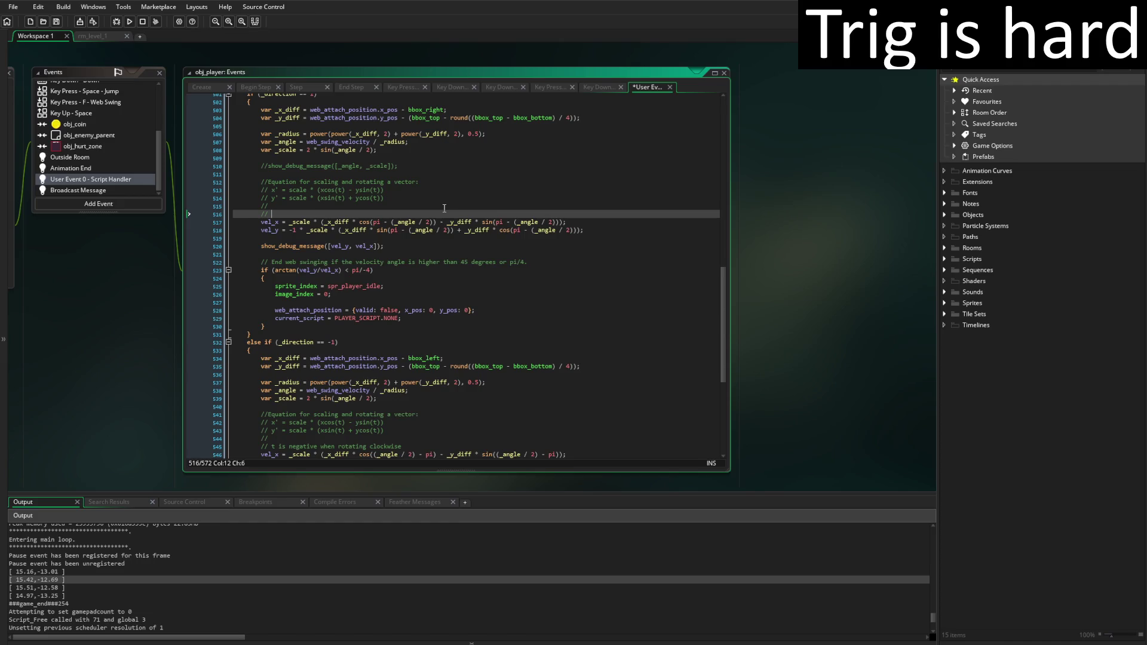
text(lois)
key(BackSpace)
key(BackSpace)
text(flipped)
key(ctrl+BackSpace)
key(ctrl+BackSpace)
key(ctrl+BackSpace)
text(negative y velocity is )
text(up)
text(, p)
text(tive y v)
text(eloc)
text(ity is down)
Paste the same velocity comment under the second branch's clockwise rotation comment and save
click(265, 214)
scroll(500, 334, down, 5)
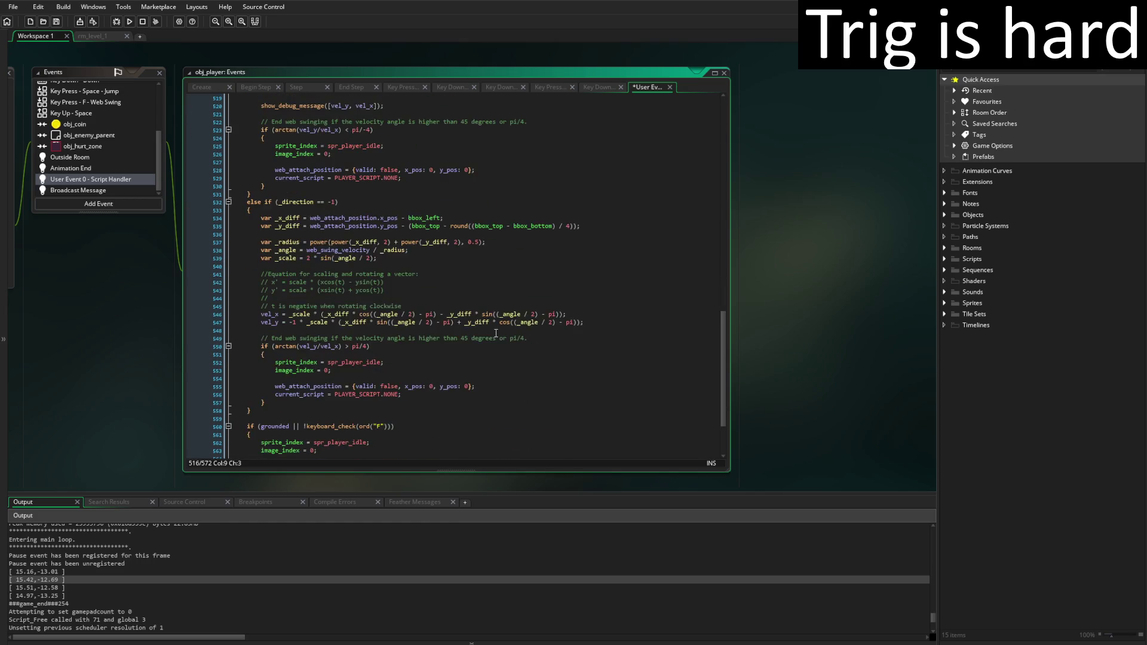
click(399, 306)
key(Return)
text(// negative y velocity is up, positive y velocity is down)
key(ctrl+s)
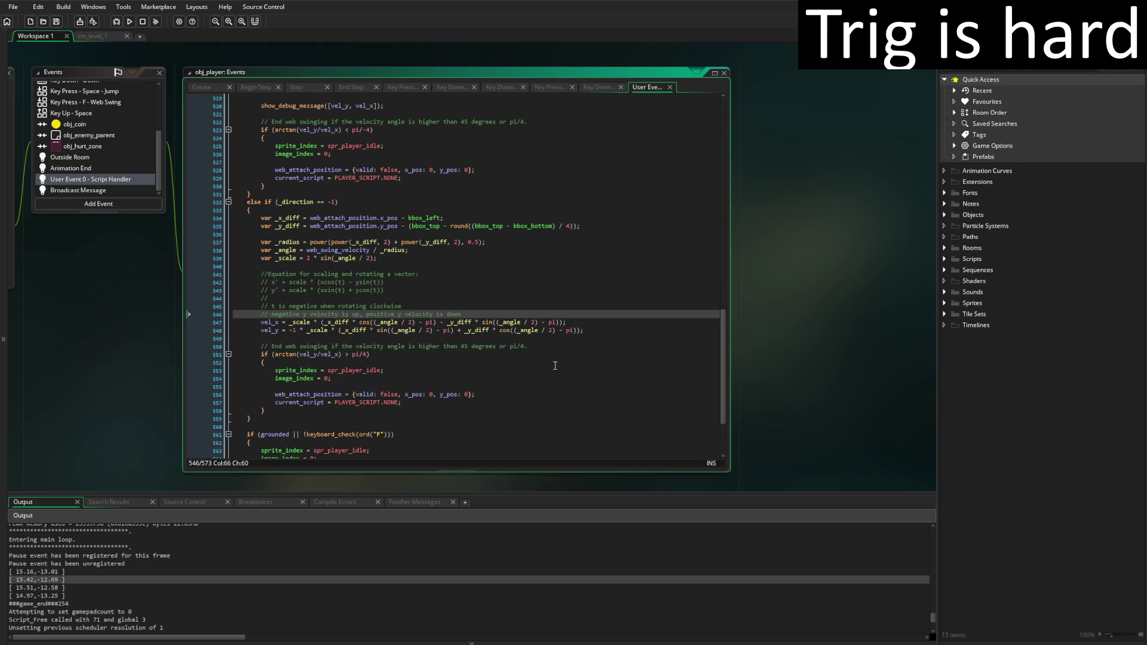
scroll(566, 360, up, 8)
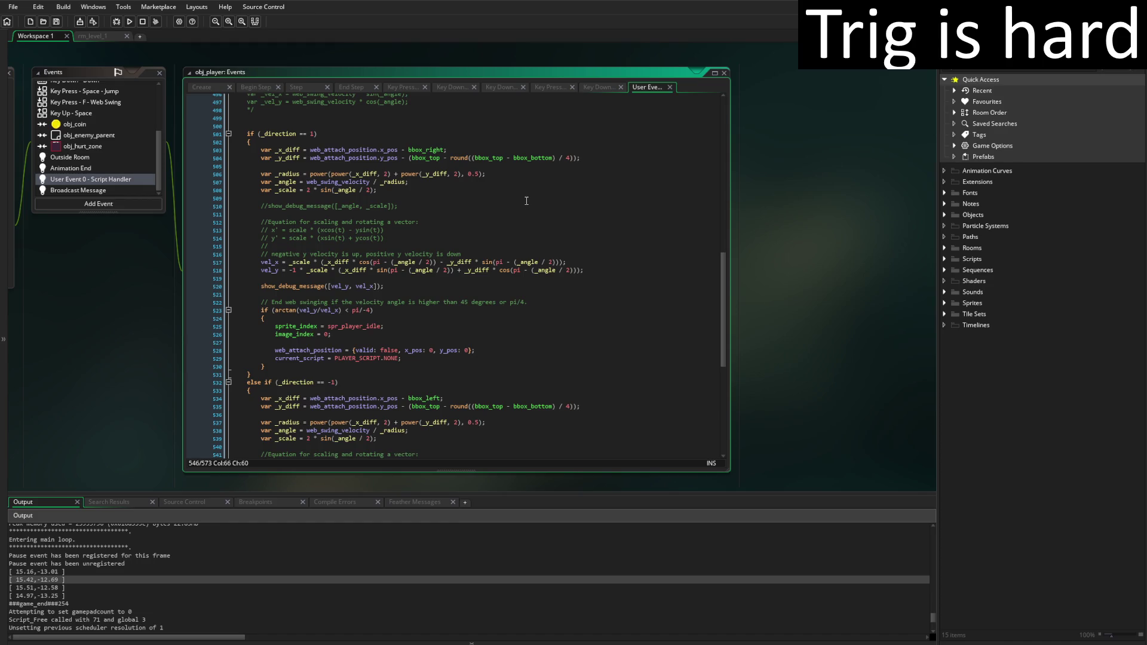
Change the debug message to print [vel_x, vel_y]
click(345, 286)
key(Delete)
text(x)
key(Right)
key(Right)
key(Right)
key(BackSpace)
text(y)
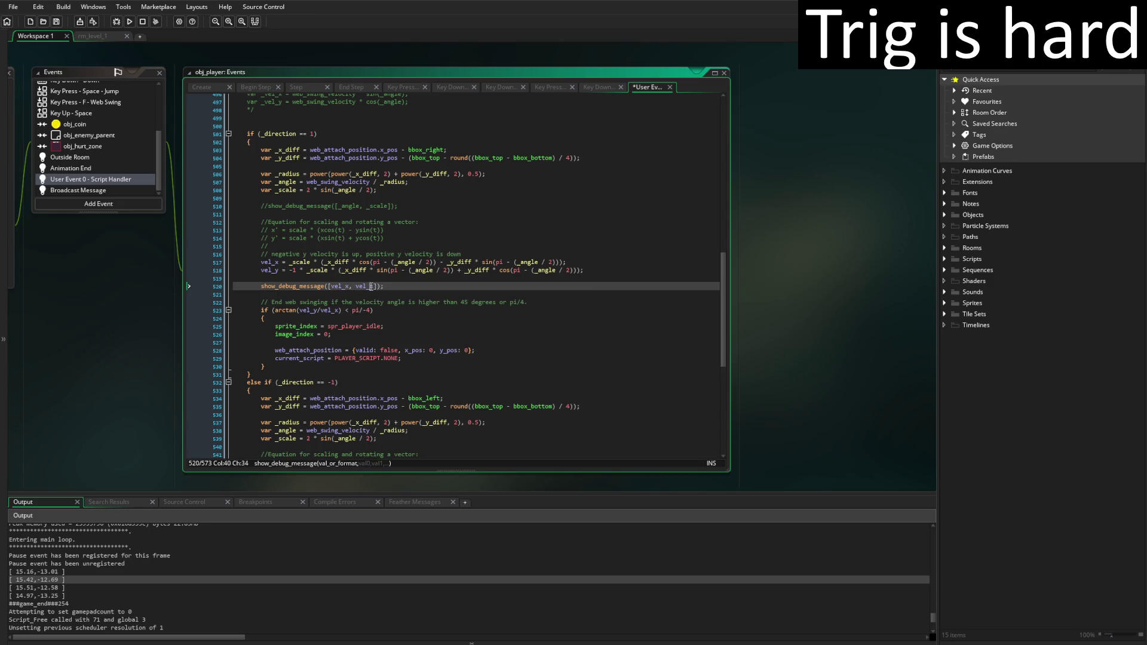
click(457, 286)
Remove the '-1 *' multipliers and the velocity comments from both swing branches
click(306, 270)
key(BackSpace)
key(BackSpace)
key(BackSpace)
key(BackSpace)
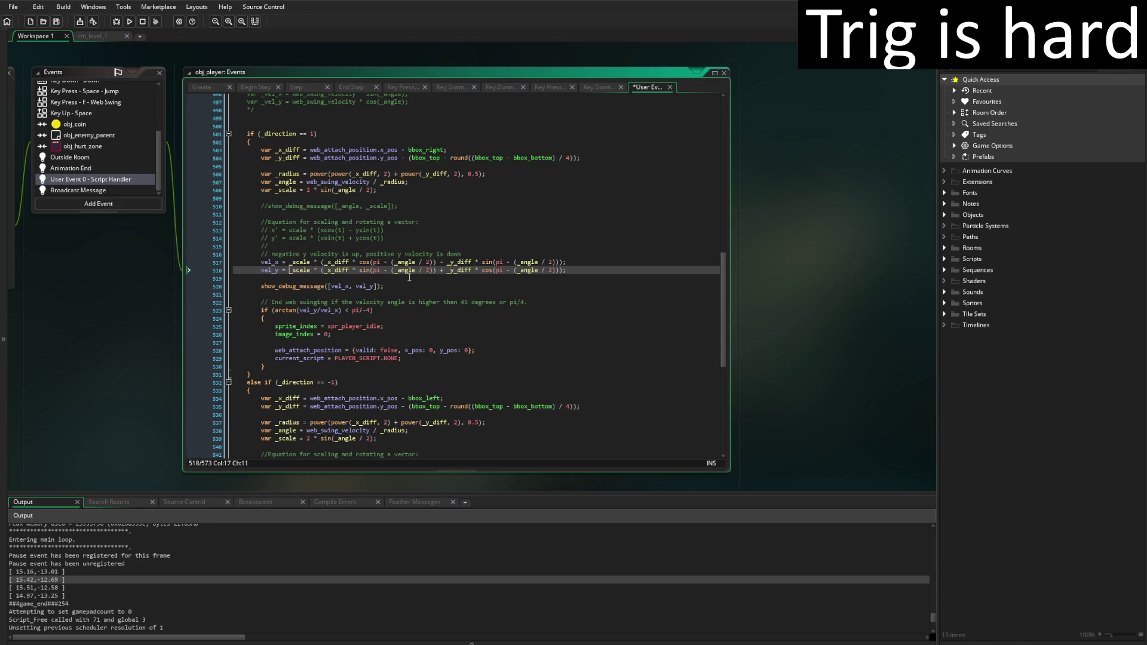
drag(464, 255, 464, 246)
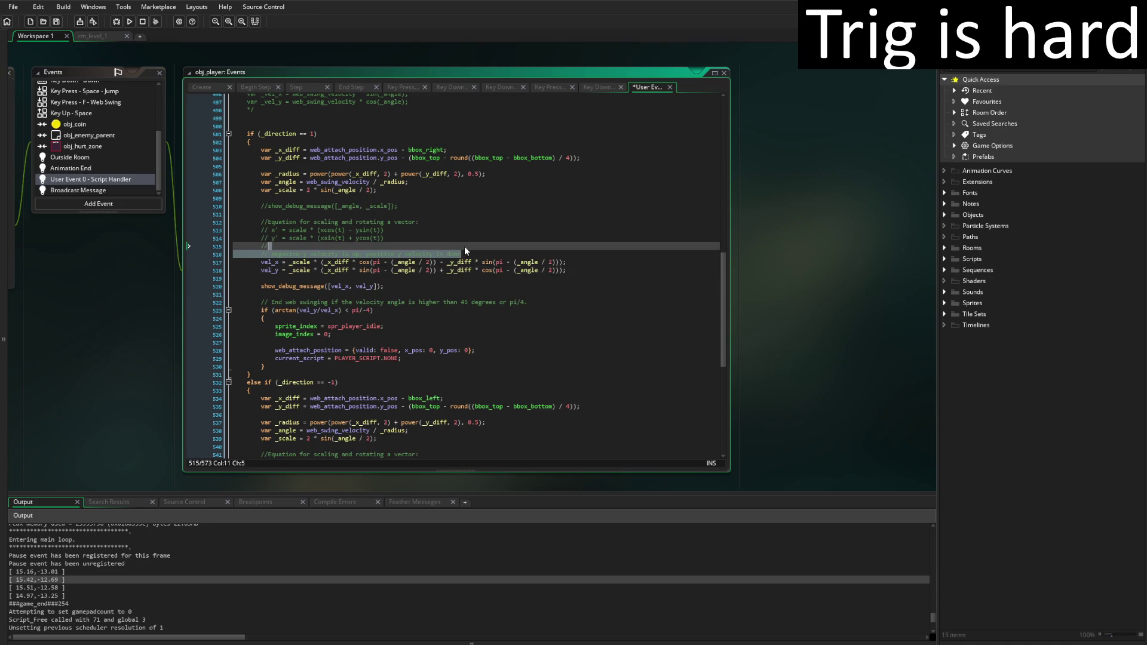
key(BackSpace)
scroll(459, 287, down, 7)
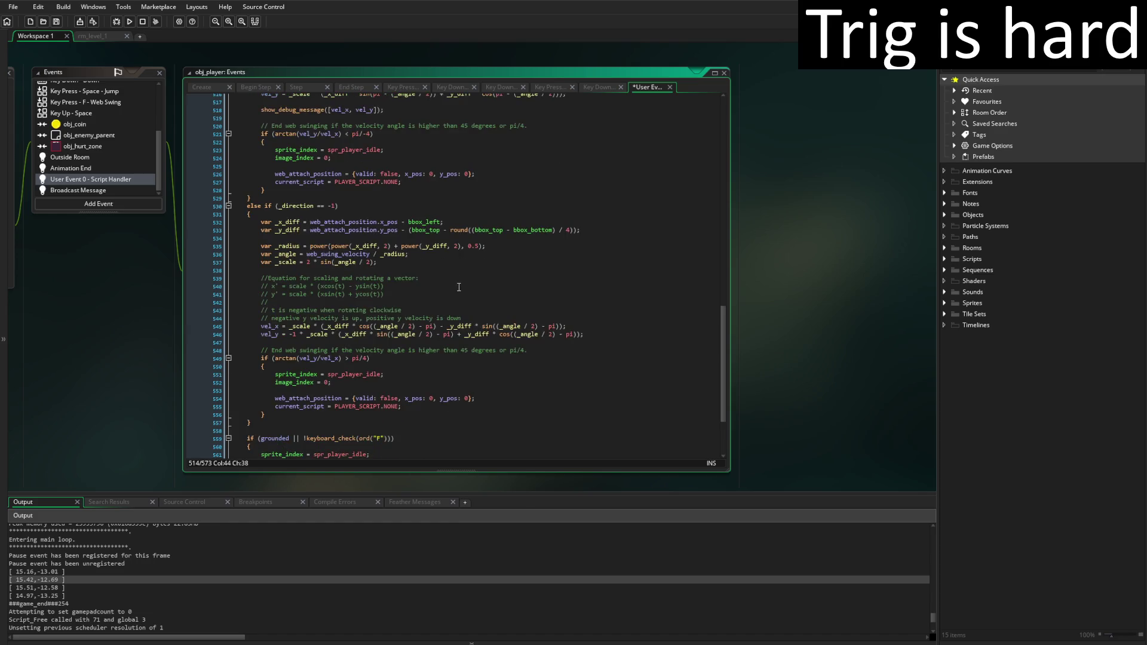
drag(469, 319, 475, 311)
key(BackSpace)
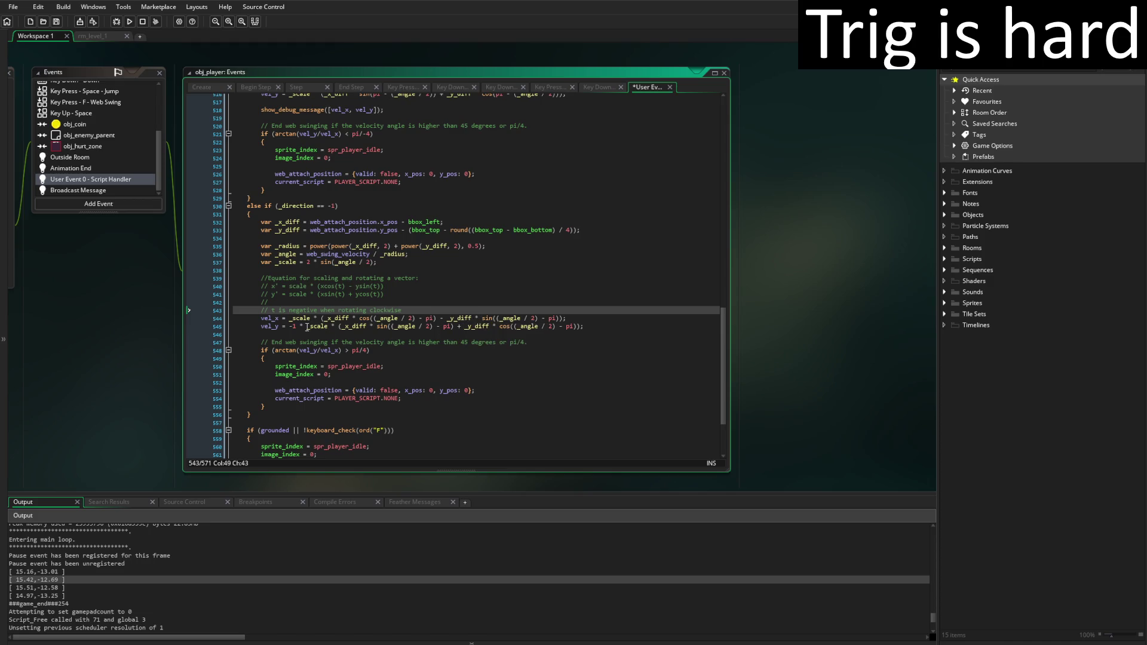
drag(307, 327, 290, 328)
key(BackSpace)
scroll(666, 274, up, 5)
scroll(639, 285, up, 3)
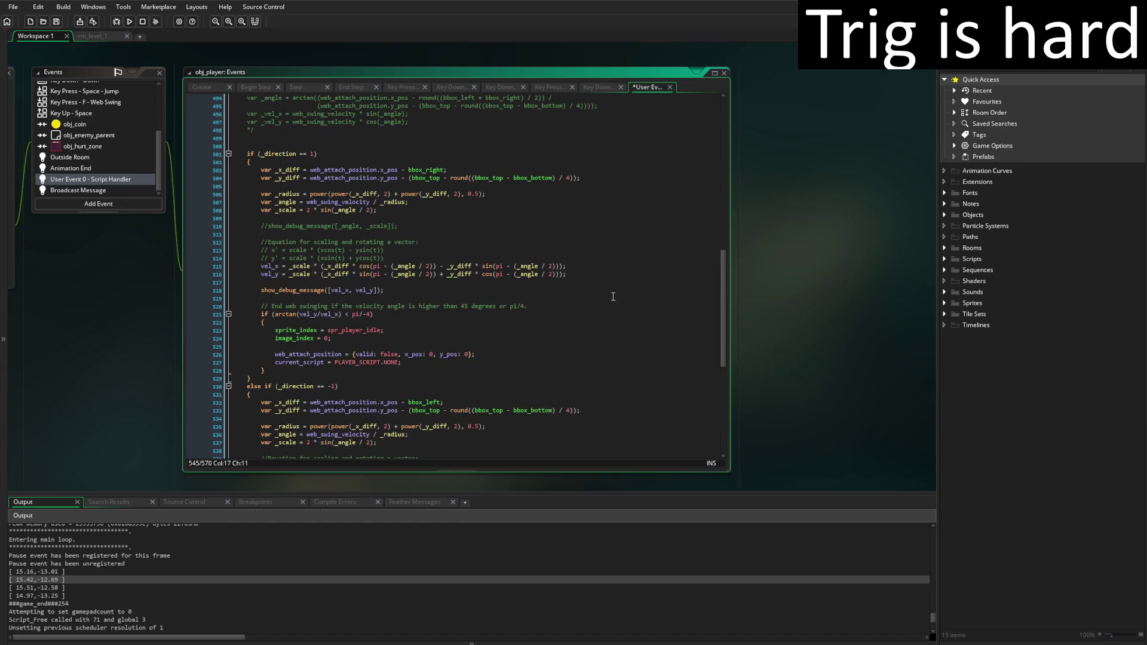
Select the -12.69 velocity value in the Output log and review the first vel_y equation
mouse_move(37, 580)
mouse_down()
mouse_move(55, 579)
mouse_move(17, 585)
mouse_up()
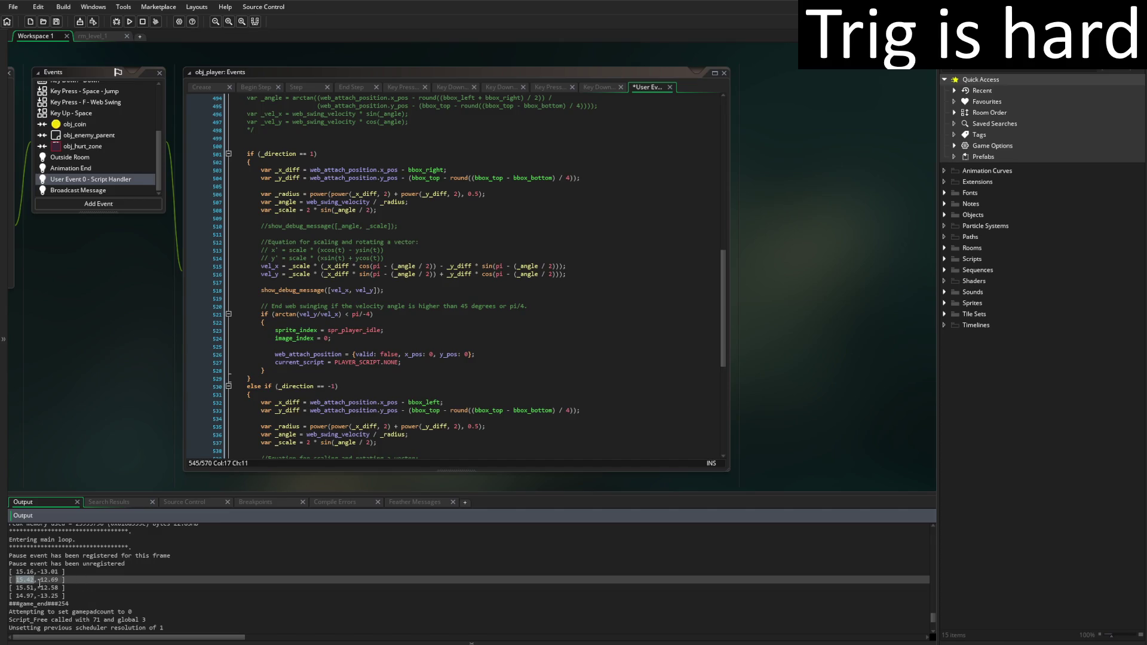
drag(37, 580, 63, 581)
click(575, 273)
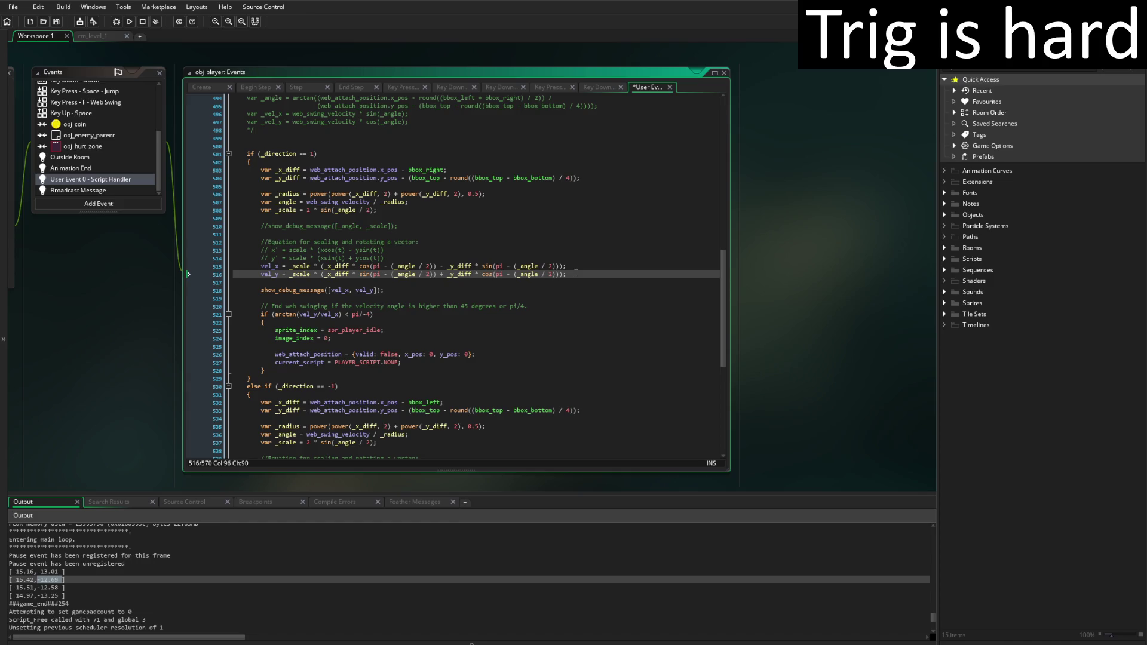
scroll(578, 287, down, 3)
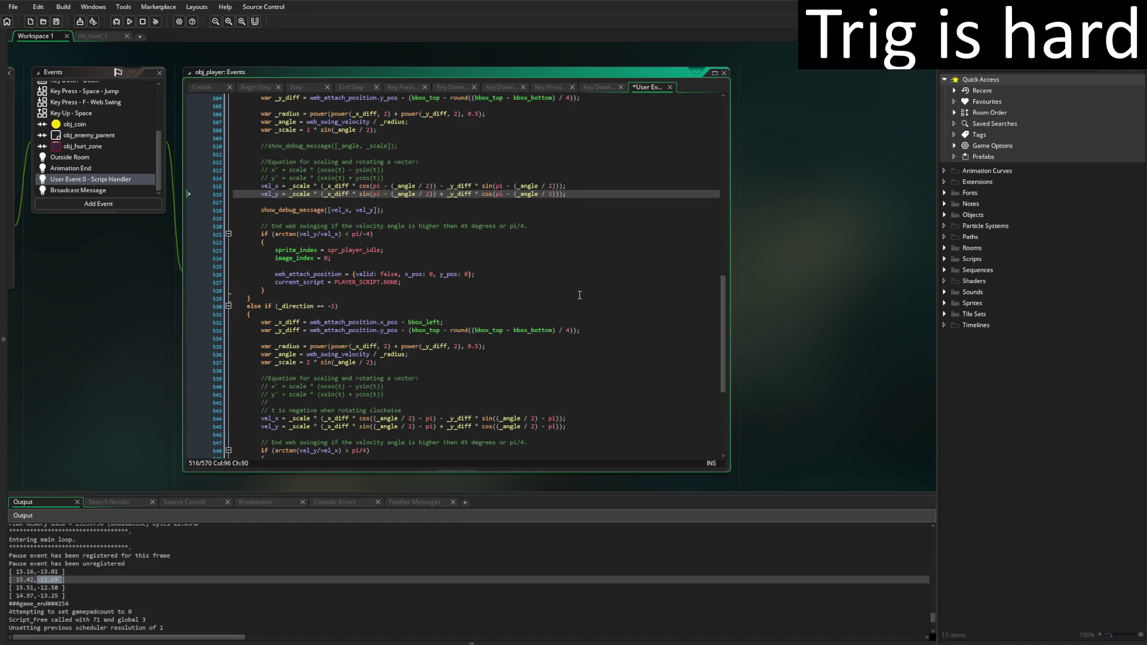
scroll(580, 295, up, 4)
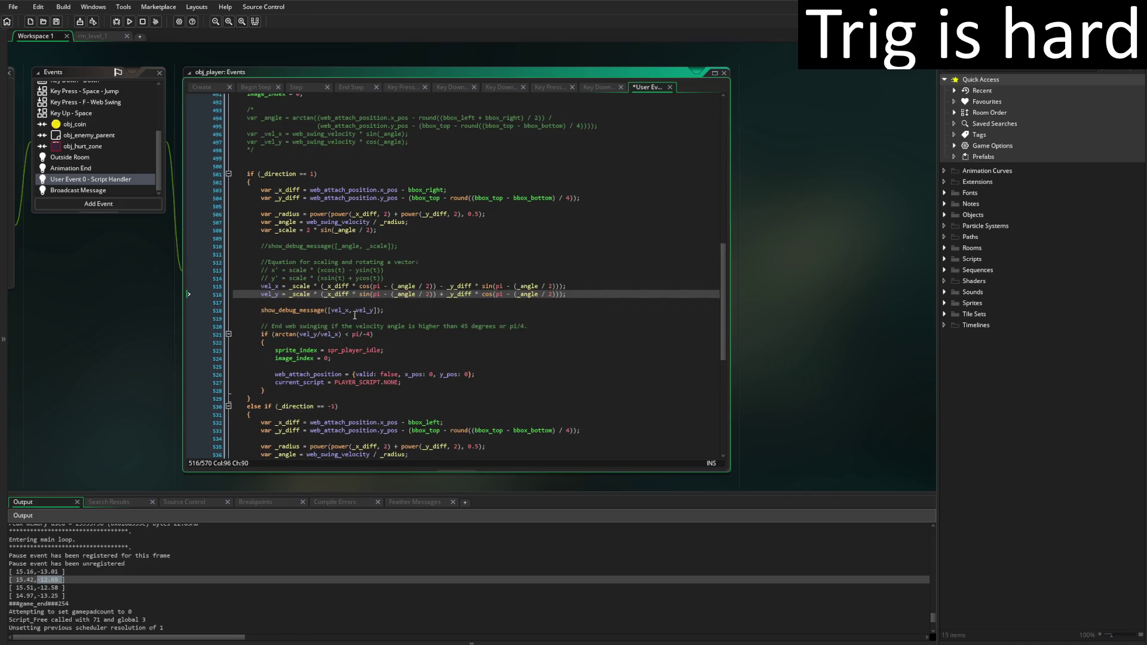
Try rewriting the pi terms in line 515's cosine and sine, then undo the edits
click(392, 287)
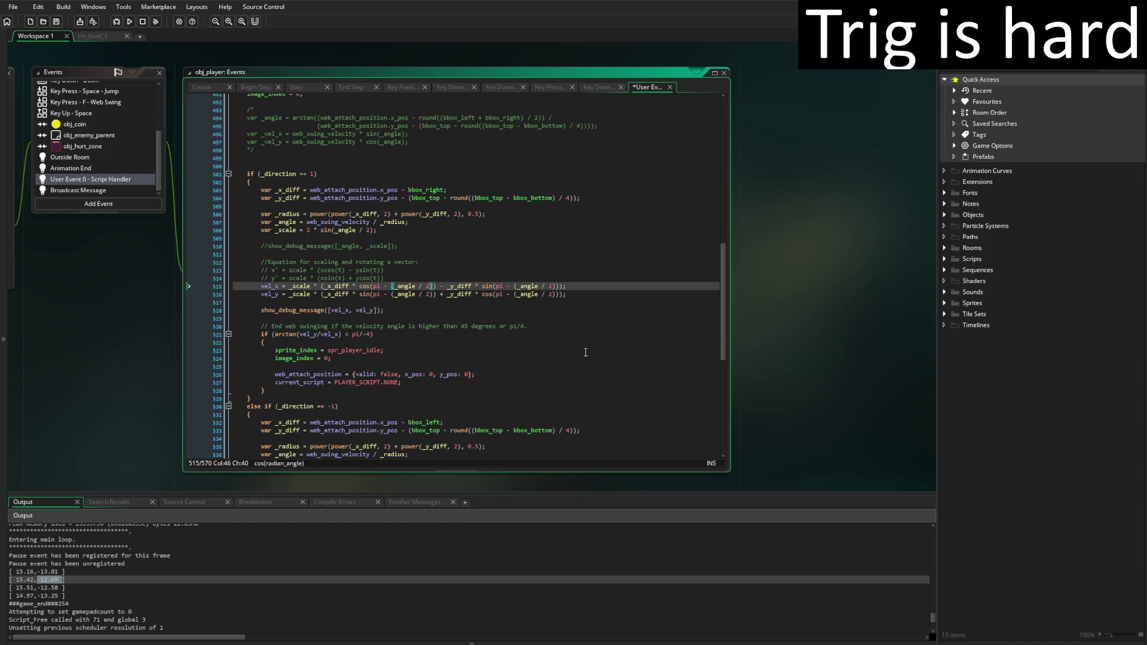
key(BackSpace)
key(BackSpace)
key(BackSpace)
key(Right)
key(Right)
key(Right)
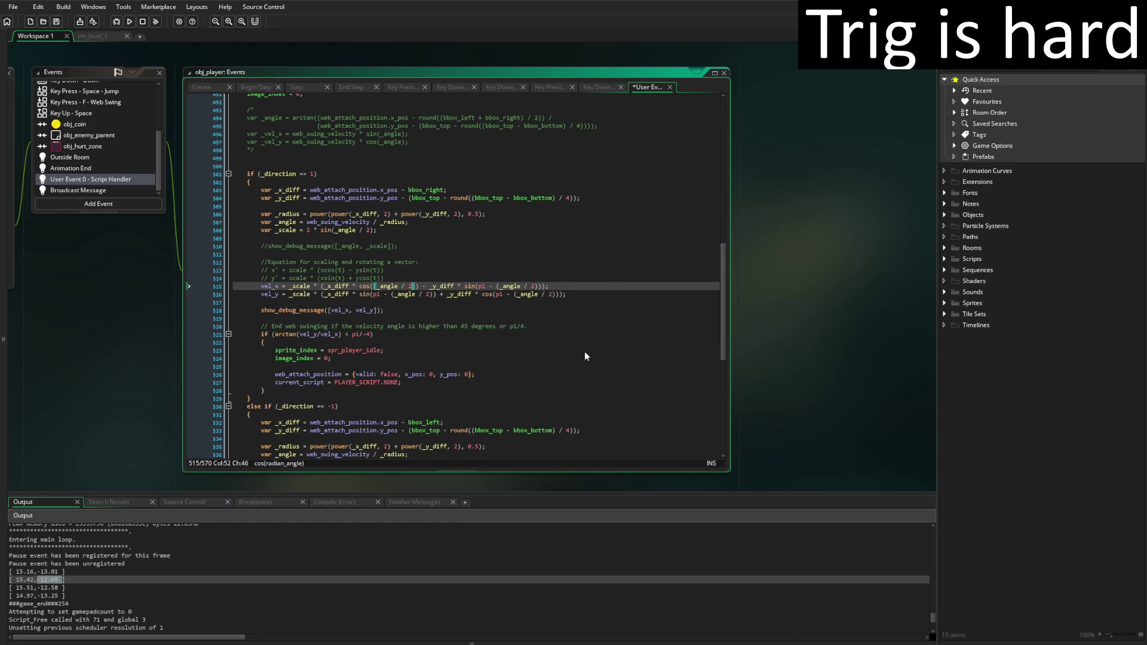
text(- pi)
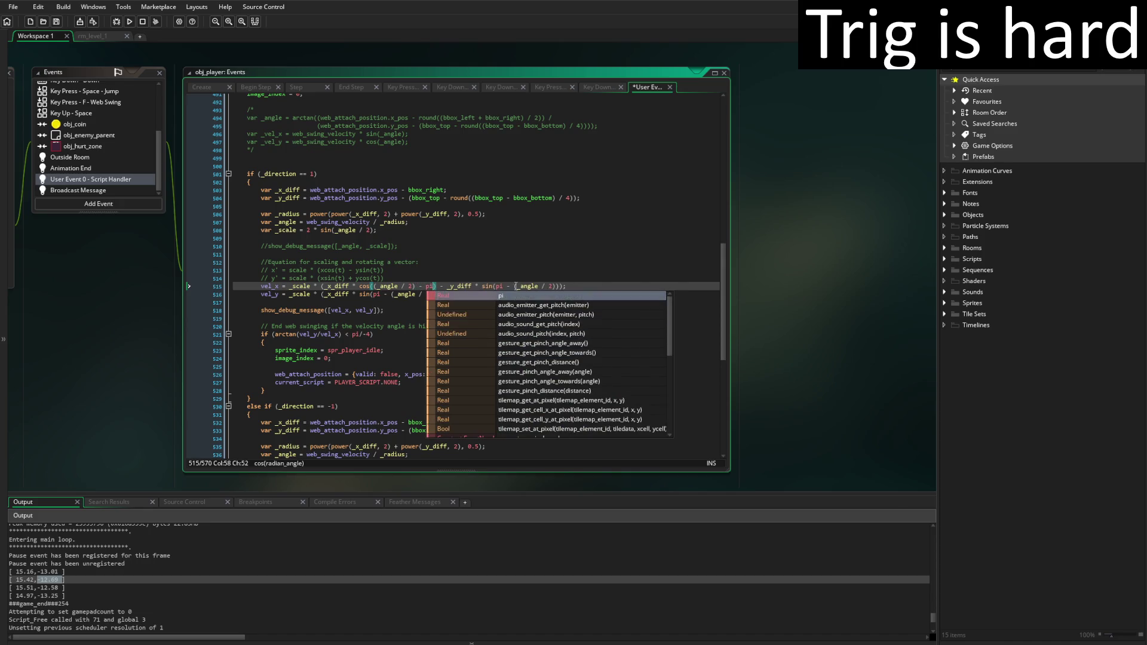
click(515, 287)
key(BackSpace)
key(BackSpace)
key(BackSpace)
key(Right)
key(Right)
key(Right)
key(Delete)
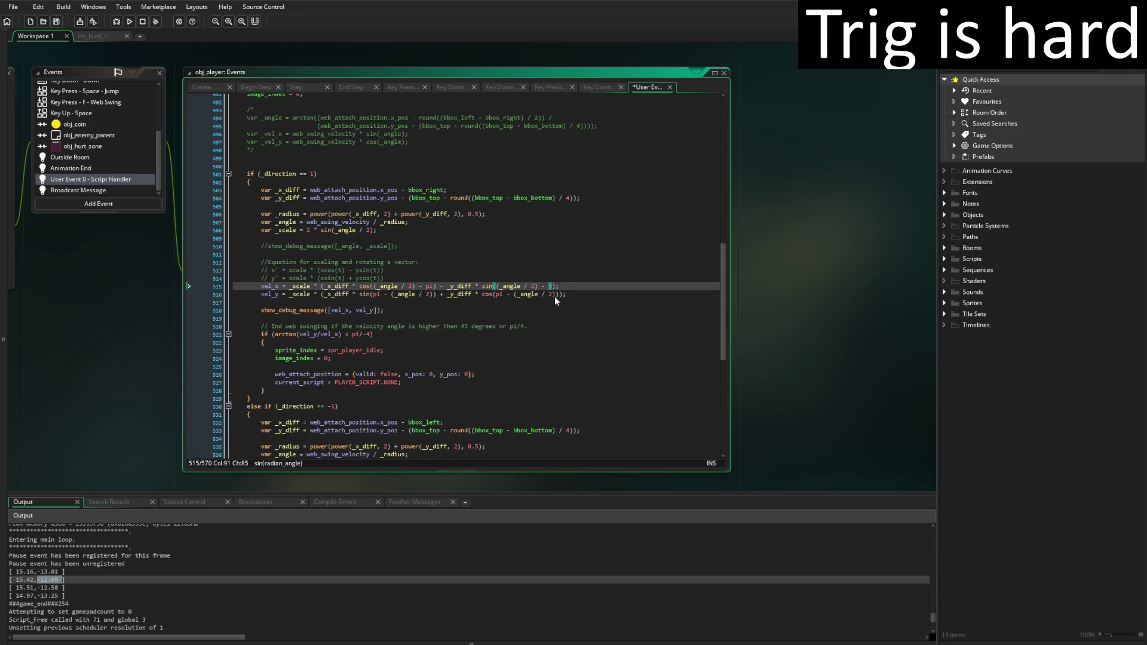
text(pi)
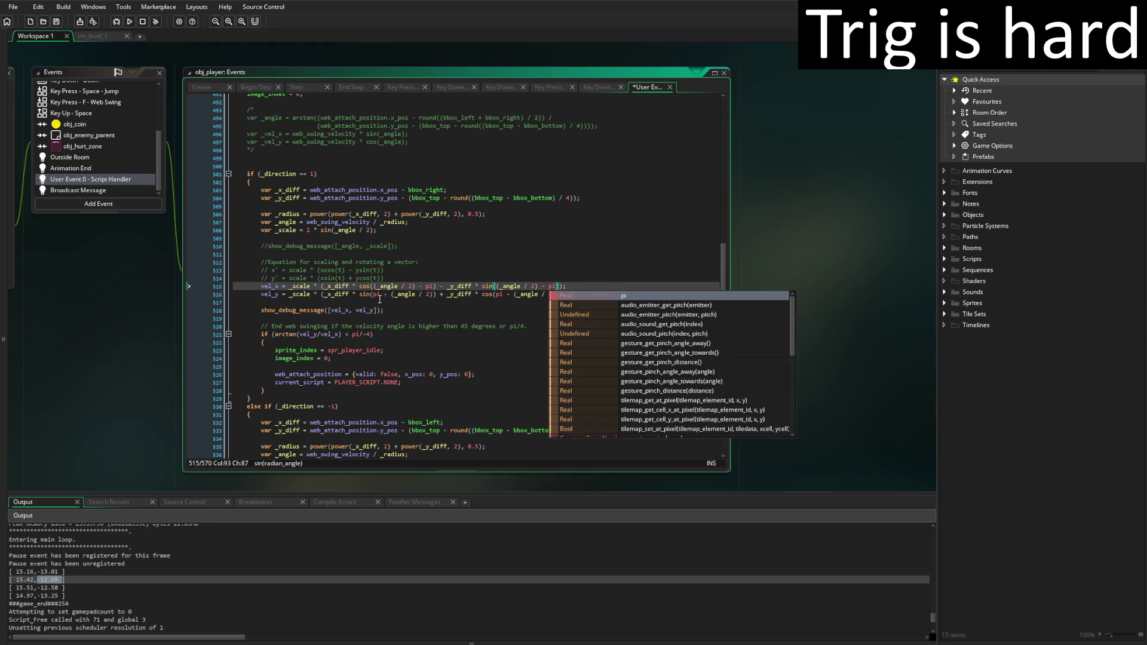
key(ctrl+z)
key(ctrl+z)
key(ctrl+z)
key(ctrl+z)
key(ctrl+z)
key(ctrl+z)
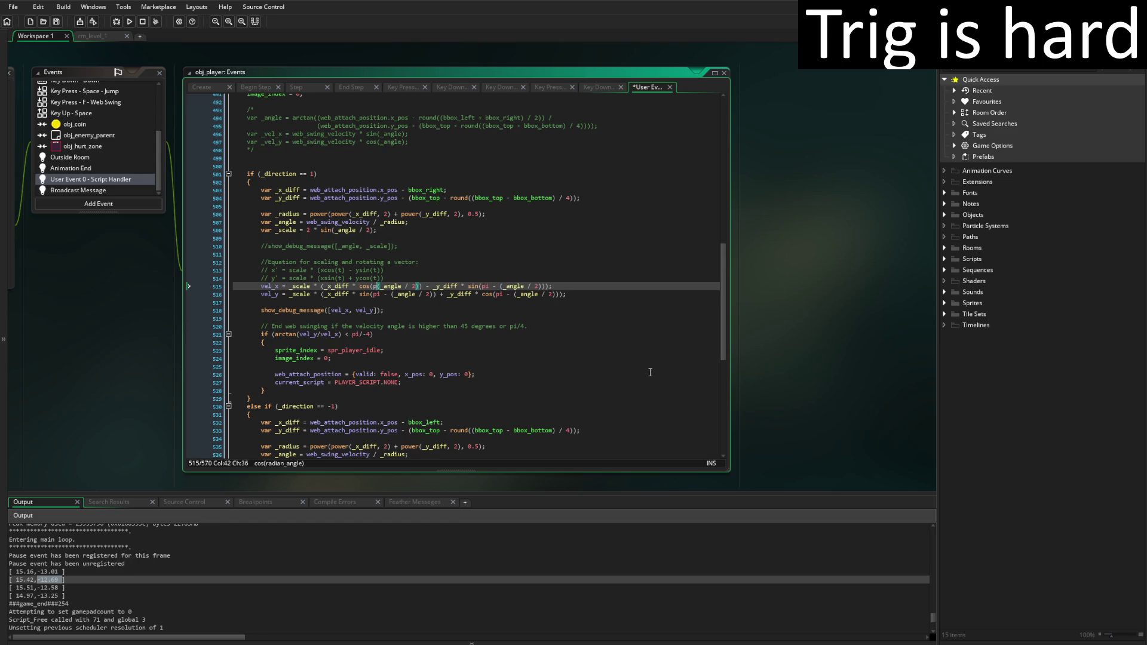
Cut the vel_x and vel_y lines from the direction 1 branch
click(598, 294)
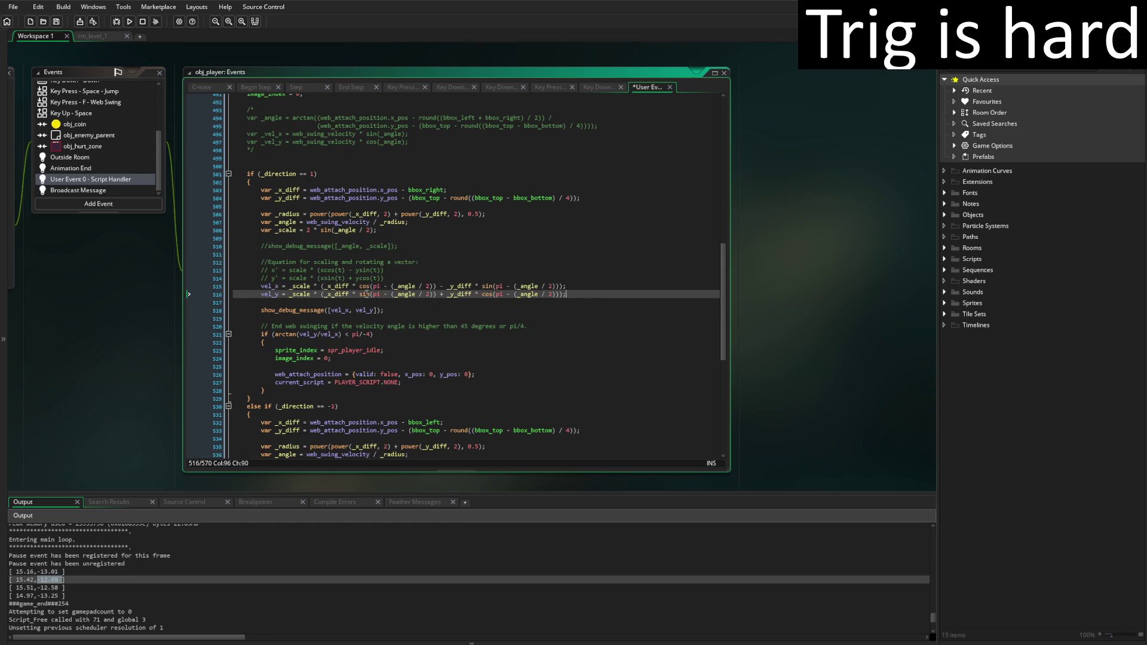
shift+click(254, 289)
key(Delete)
scroll(496, 364, down, 8)
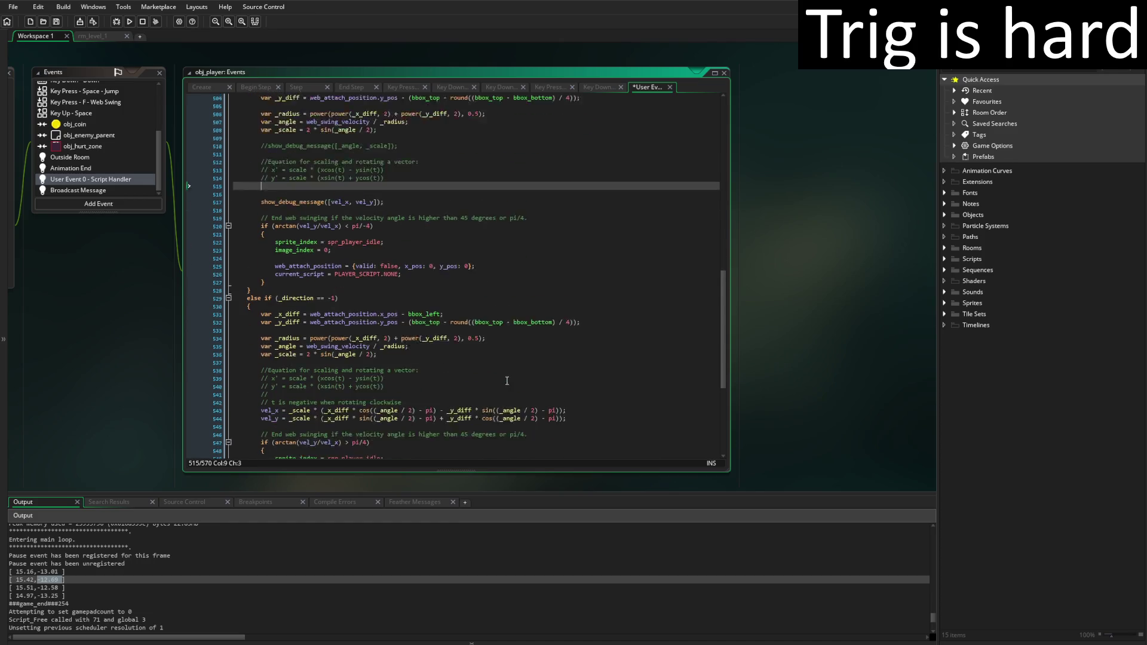
Swap the vel_x/vel_y lines between branches so direction 1 uses (_angle / 2) - pi, then save
click(581, 339)
text(vel_x = _scale * (_x_diff * cos(pi - (_angle / 2)) - _y_diff * sin(pi - (_angle / 2))); 		vel_y = _scale * (_x_diff * sin(pi - (_angle / 2)) + _y_diff * cos(pi - (_angle / 2)));)
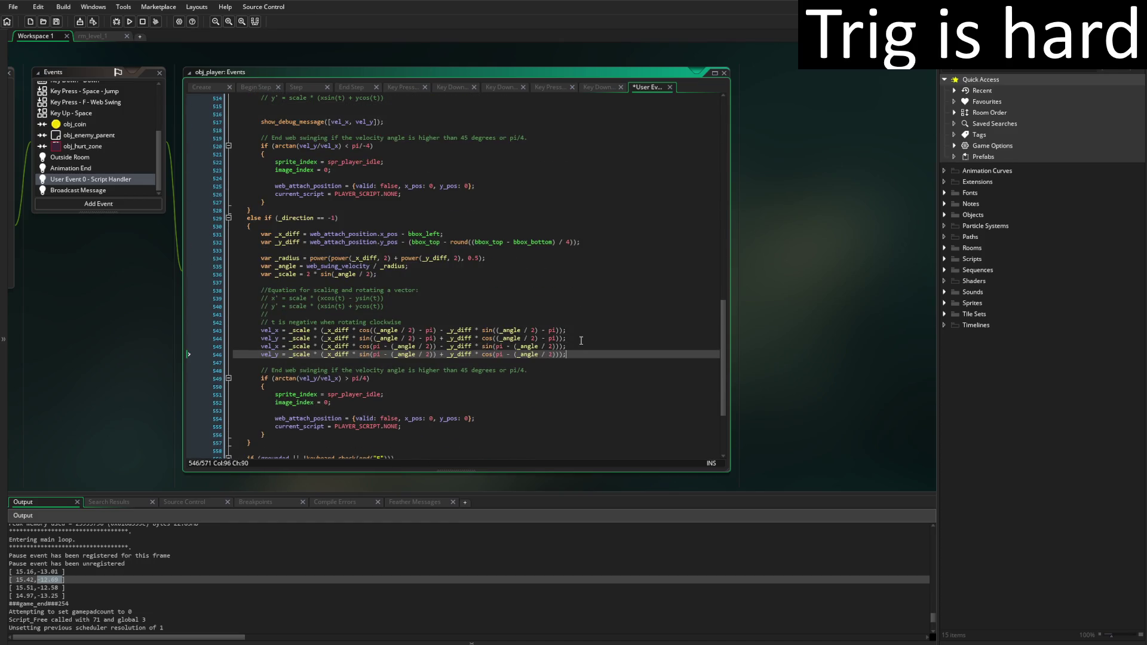
click(564, 339)
shift+click(260, 331)
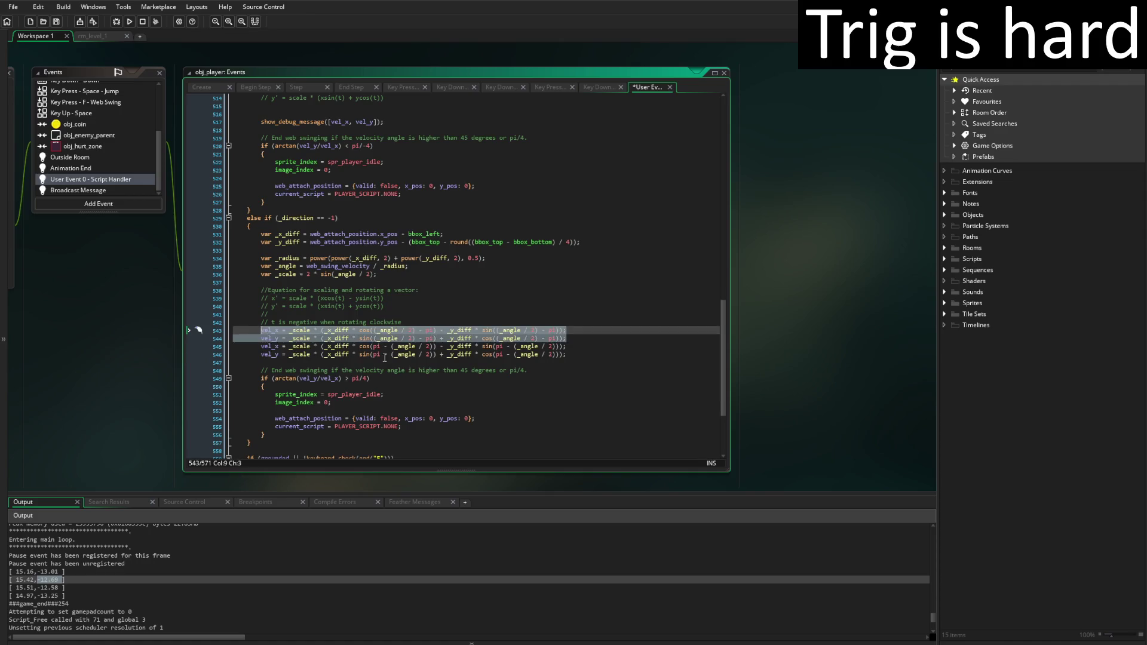
key(Delete)
key(ctrl+z)
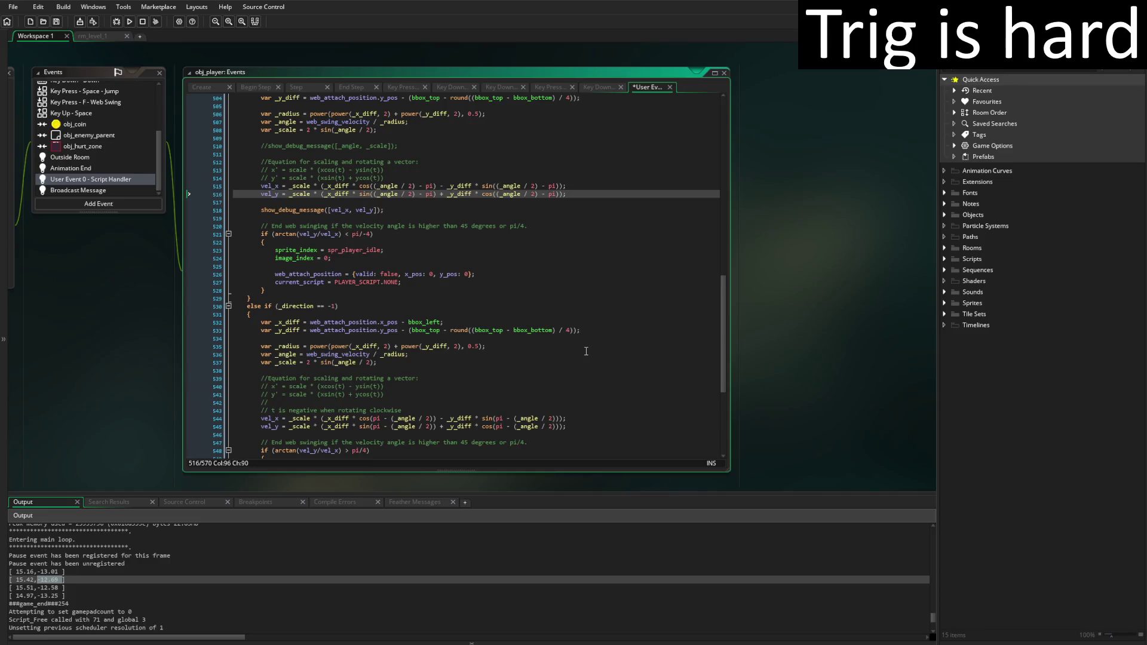
key(ctrl+s)
Run the game to test the swapped swing equations, then close it
click(131, 22)
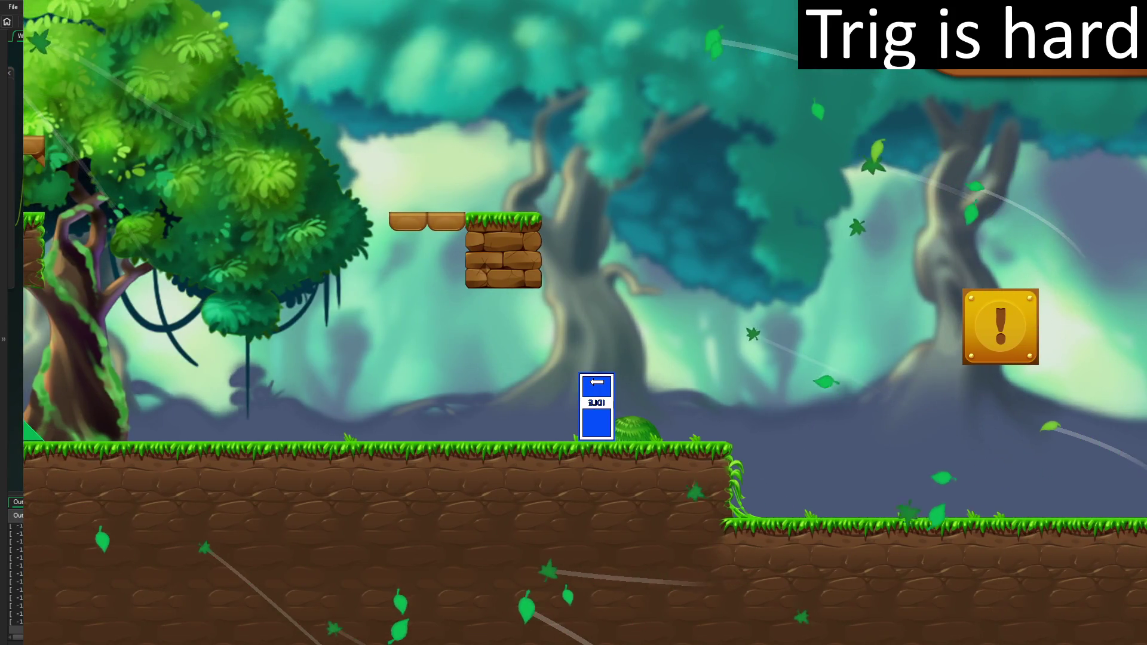
key(Escape)
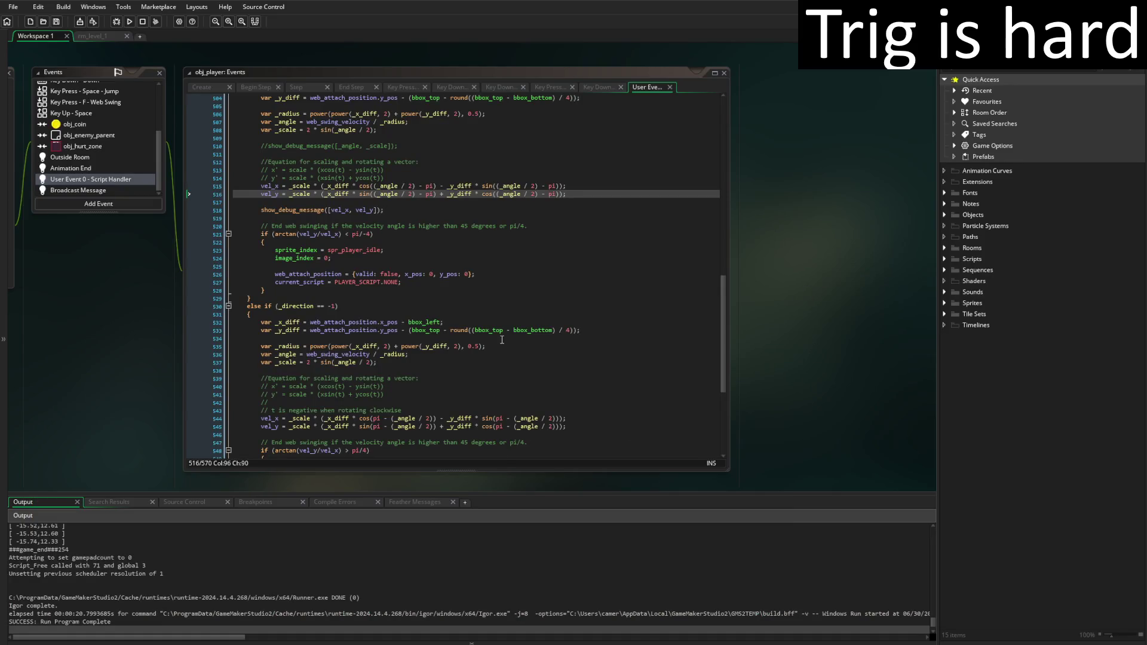
Review the logged velocity pairs in the Output panel, then place the cursor before _scale on line 515
scroll(518, 307, up, 3)
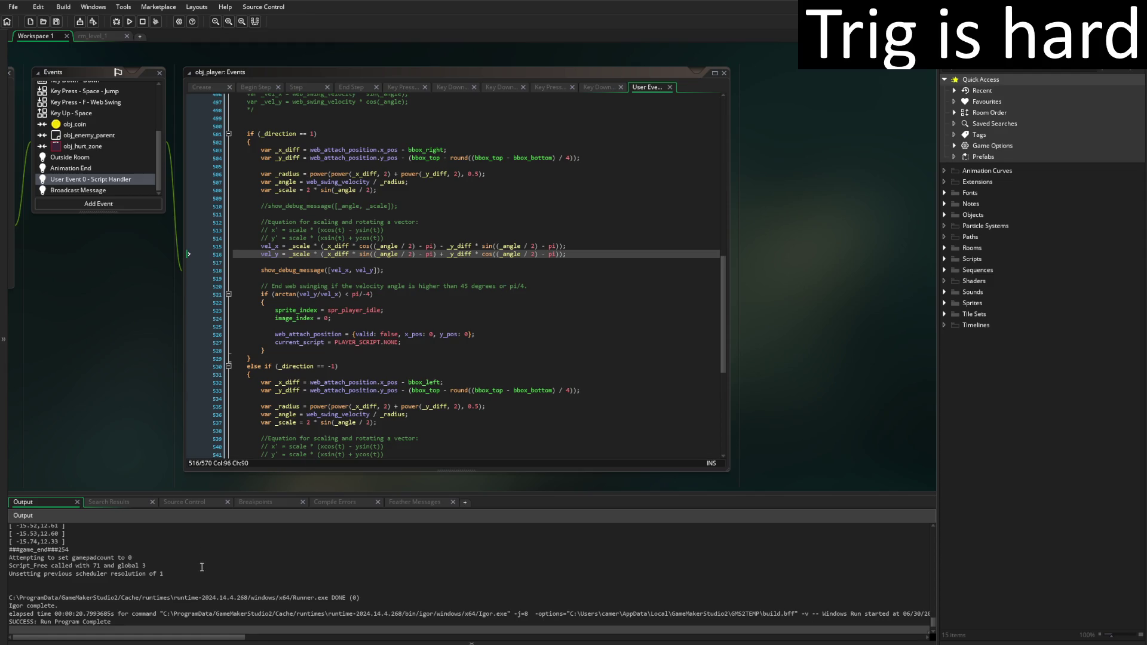
scroll(202, 567, up, 5)
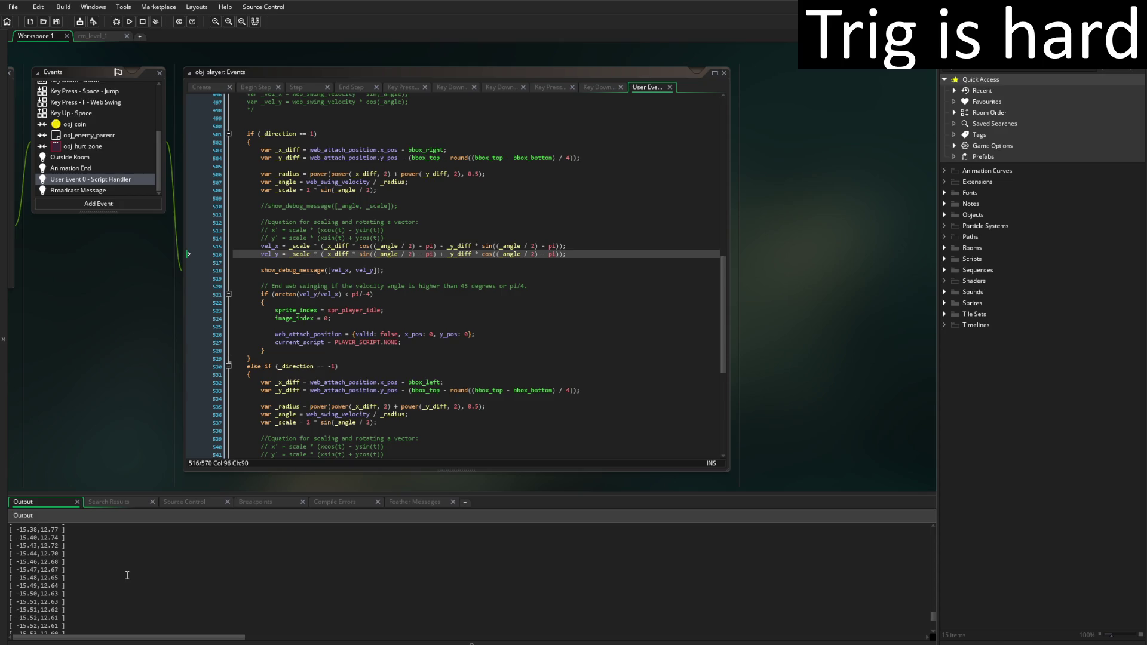
scroll(128, 576, up, 5)
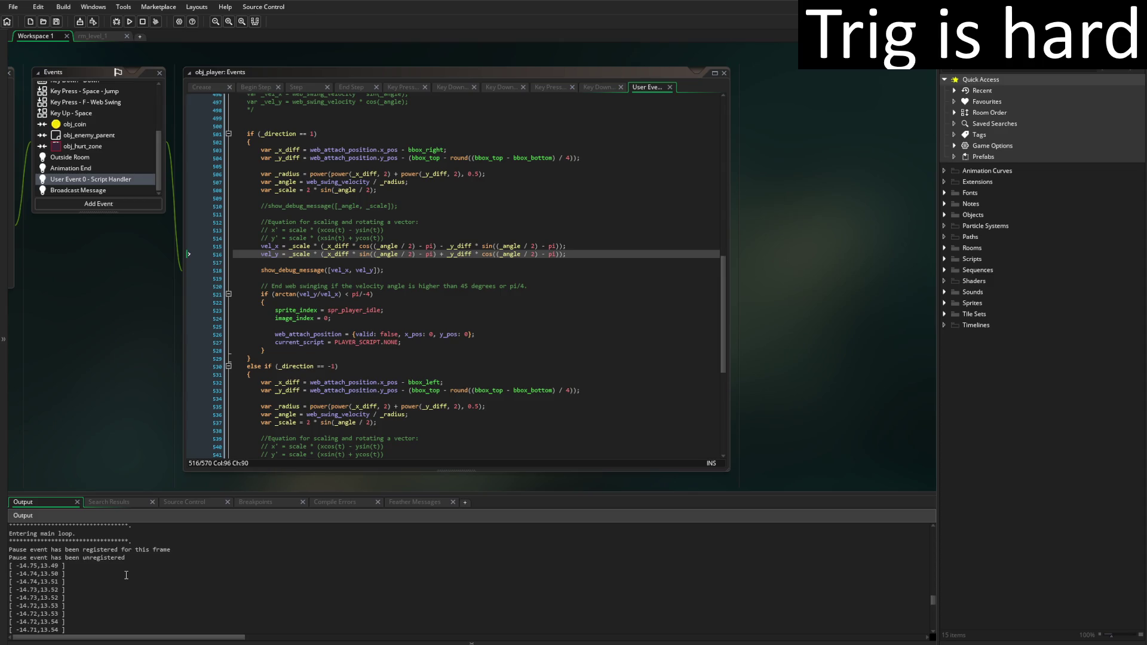
click(290, 246)
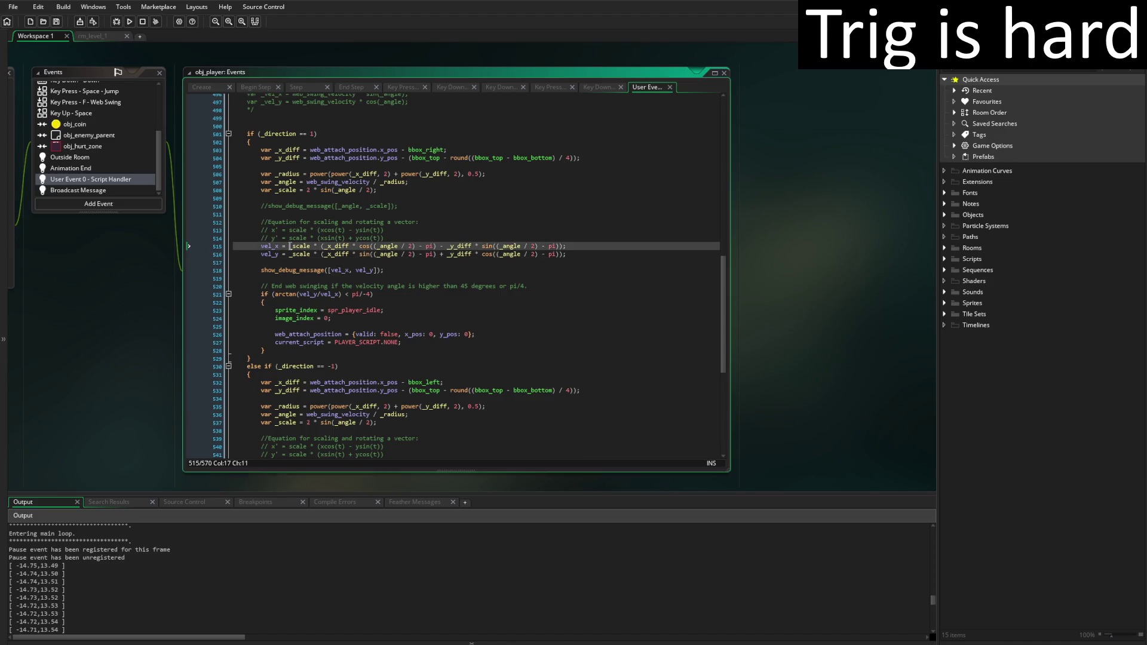
Prefix the vel_x equations on lines 515 and 544 with -1 *
text(-1 *)
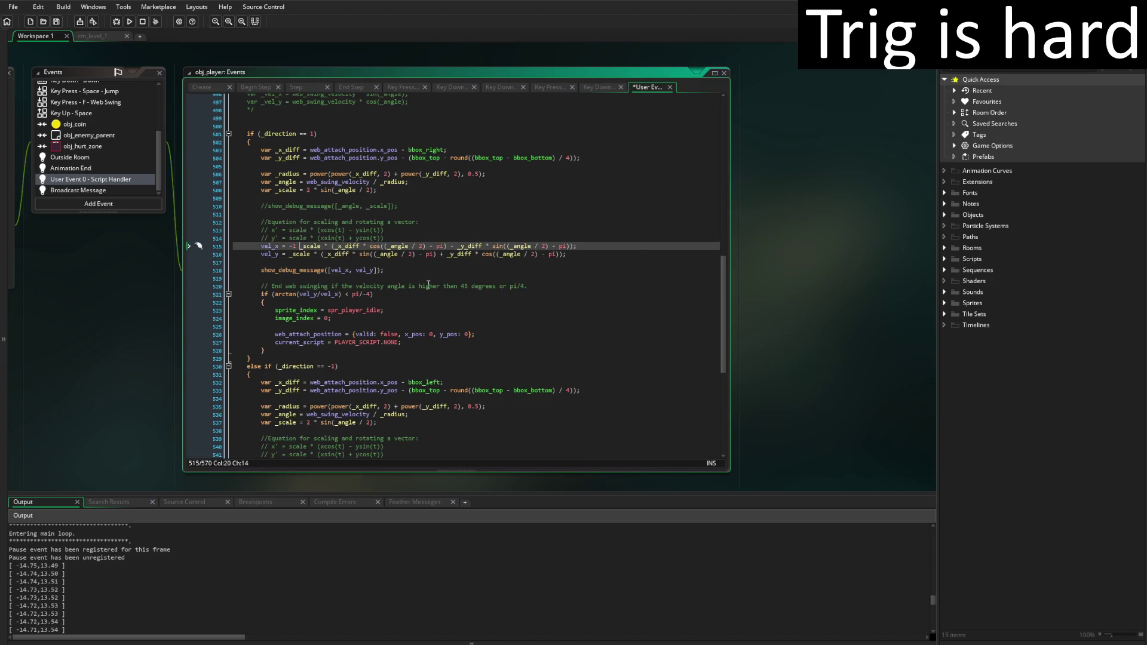
scroll(421, 256, down, 7)
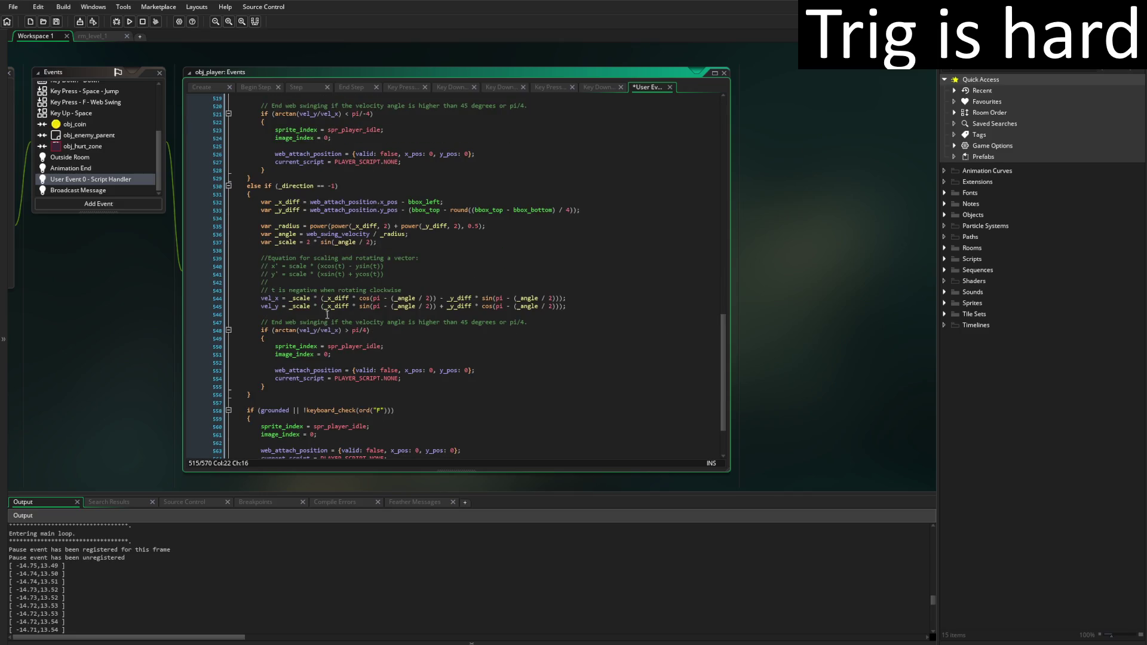
click(290, 298)
text(-1 *)
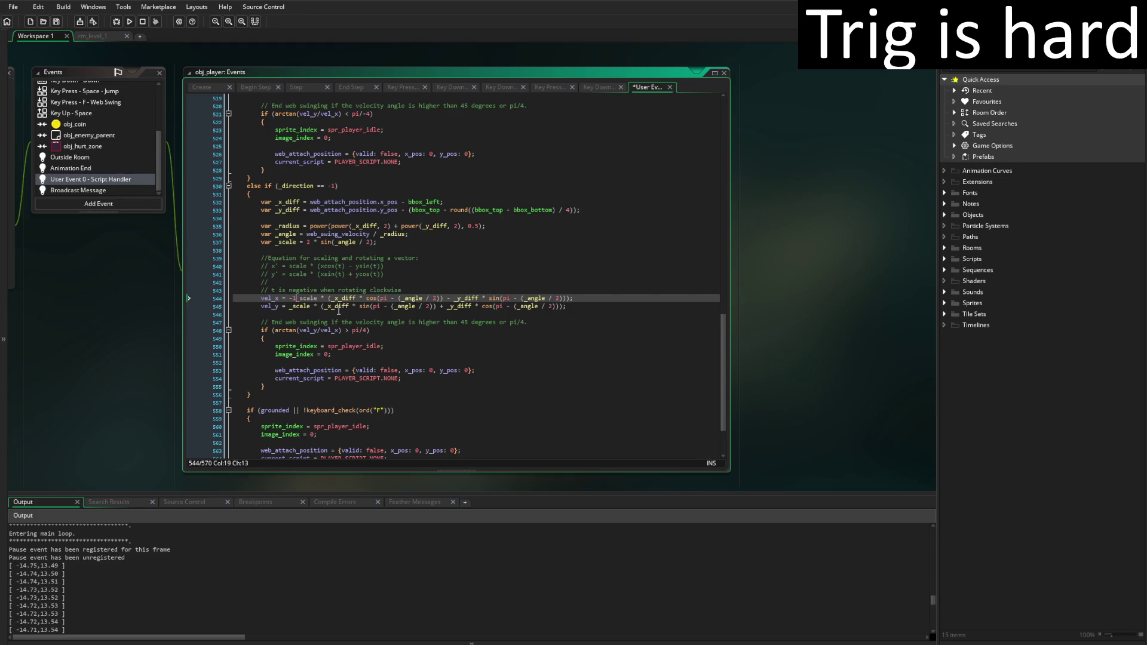
Save the event code and run the game to test the negated equations
key(ctrl+s)
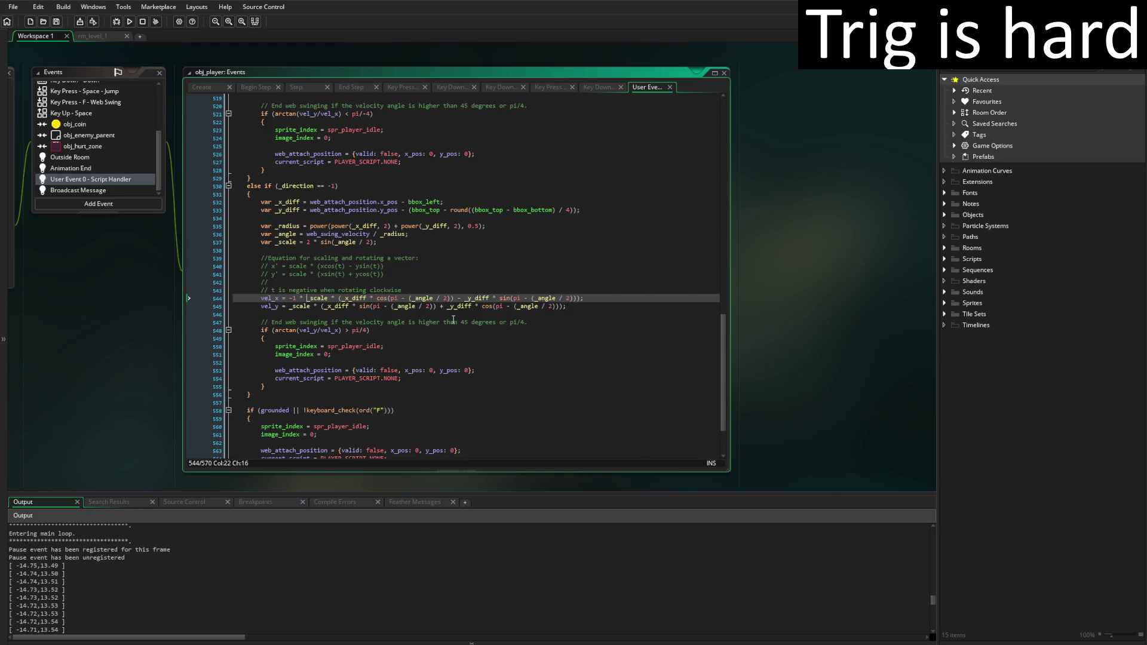
scroll(354, 311, up, 3)
scroll(354, 311, down, 2)
click(130, 24)
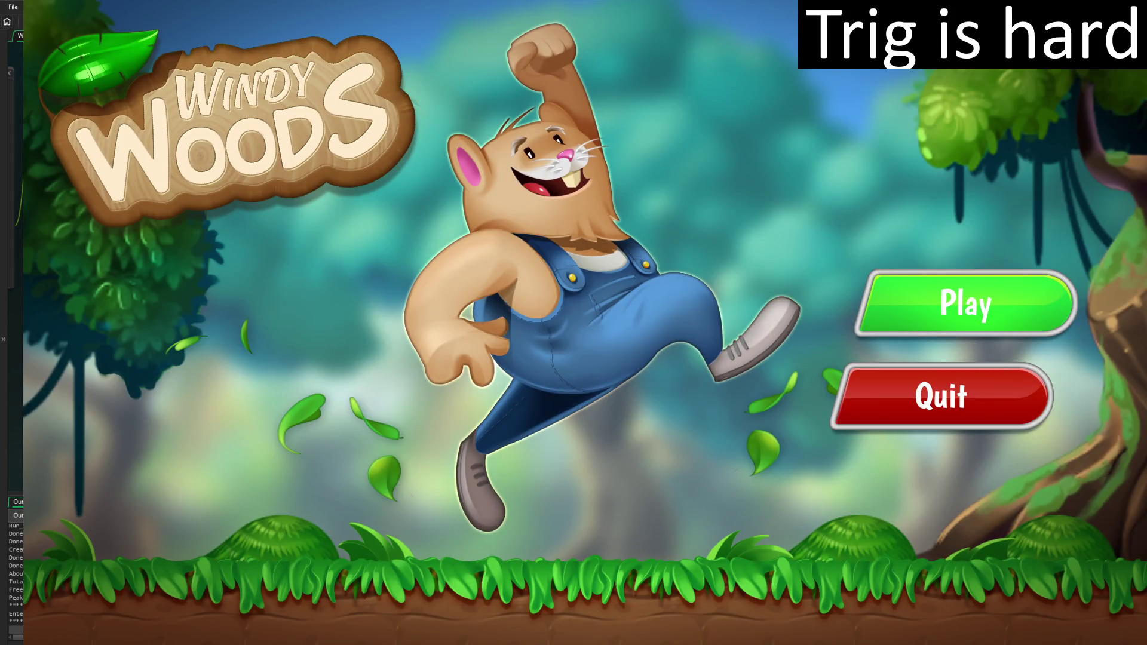
Start Windy Woods, then move, jump and web-swing with the arrow keys and Space before quitting with Escape
click(906, 310)
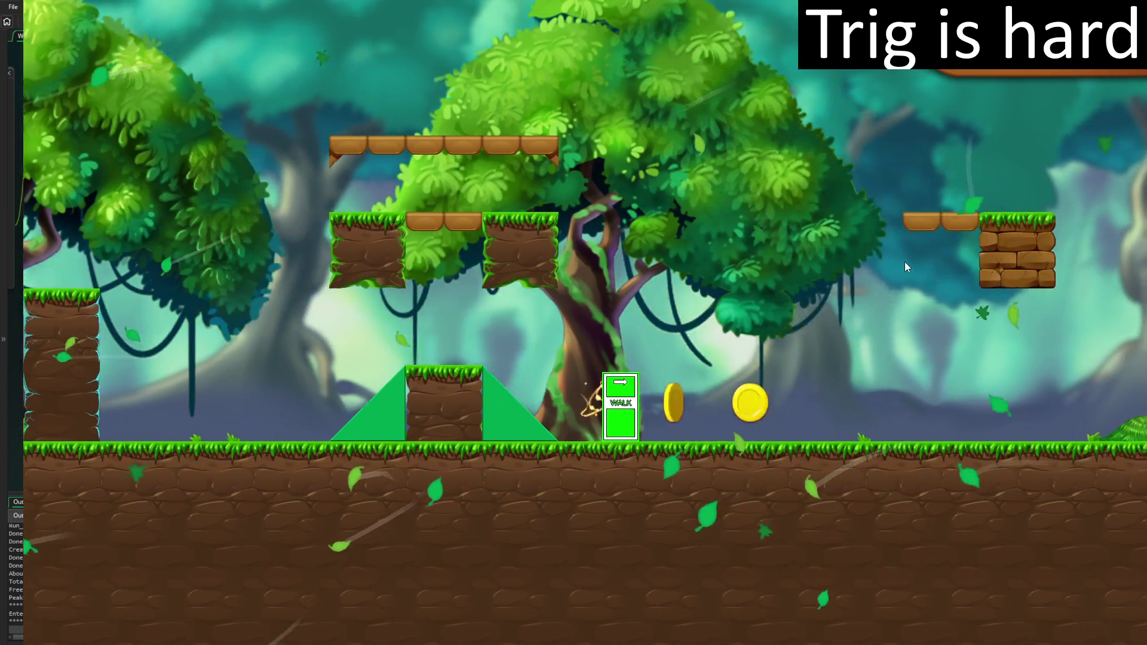
key(Right)
key(space)
key(Left)
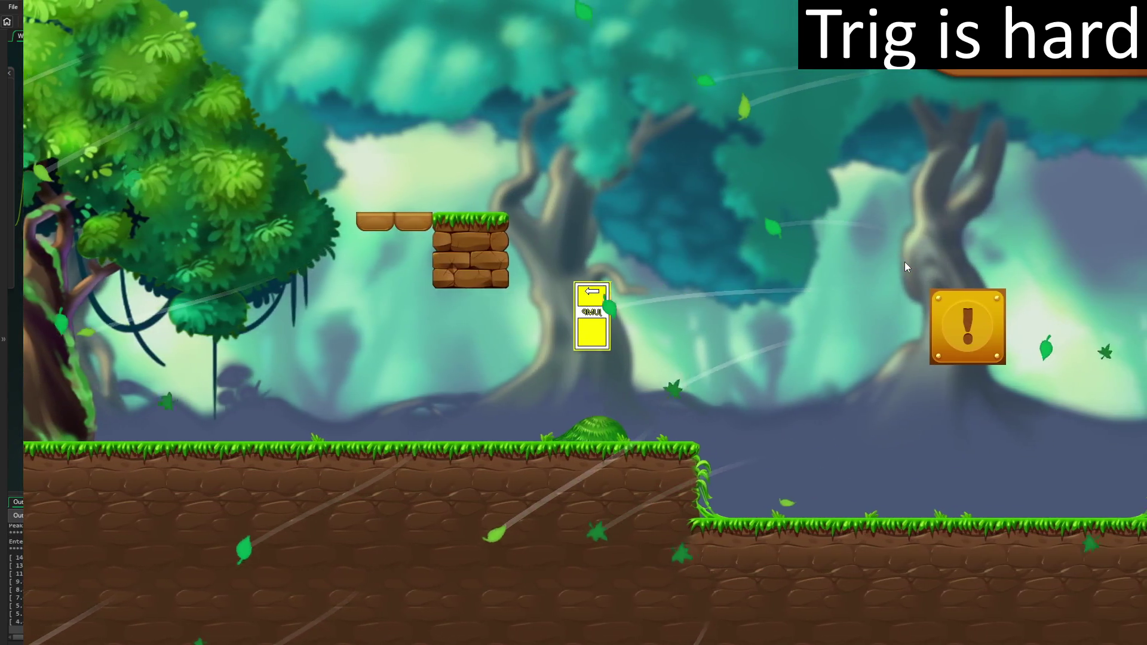
key(Right)
key(space)
key(Left)
key(Right)
key(space)
key(Left)
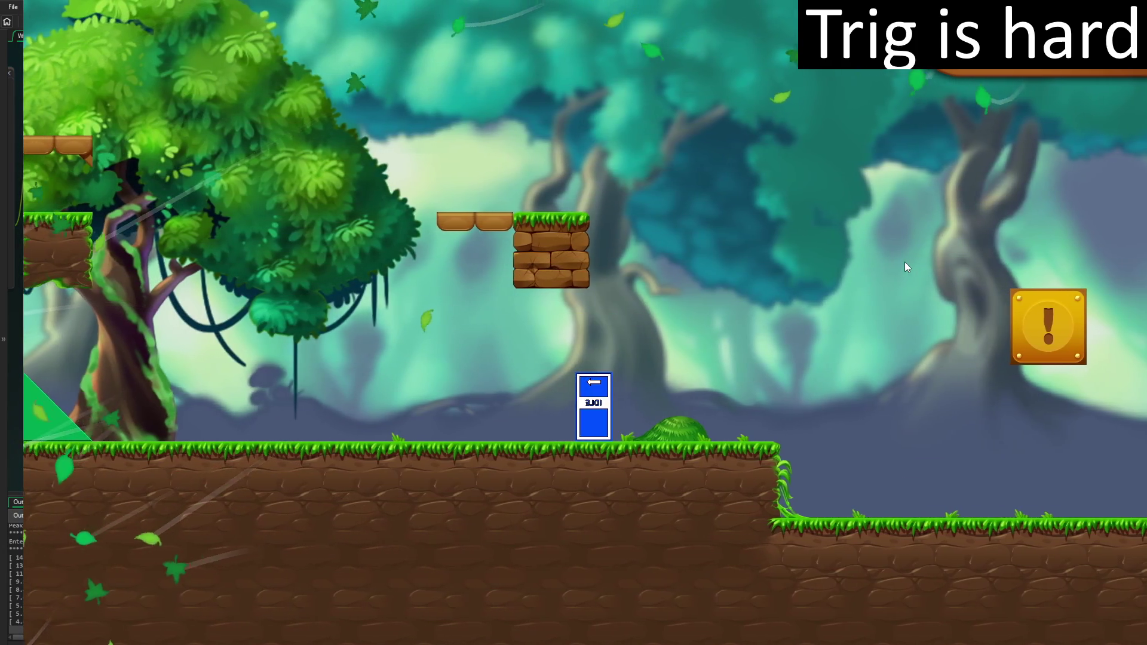
key(Escape)
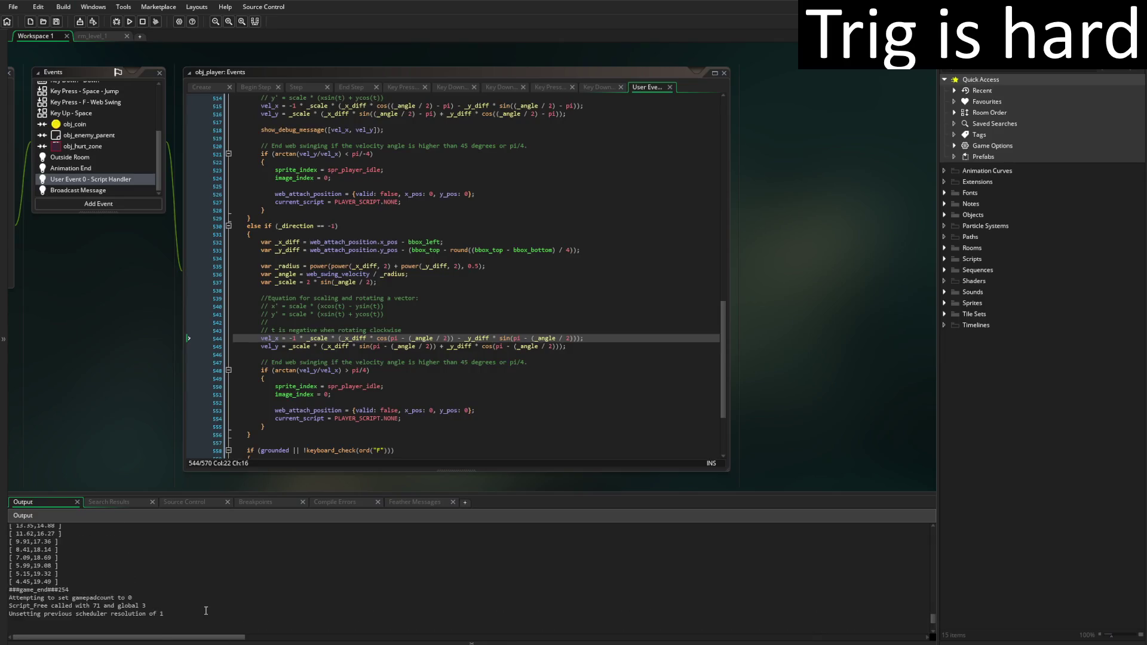
scroll(205, 610, up, 4)
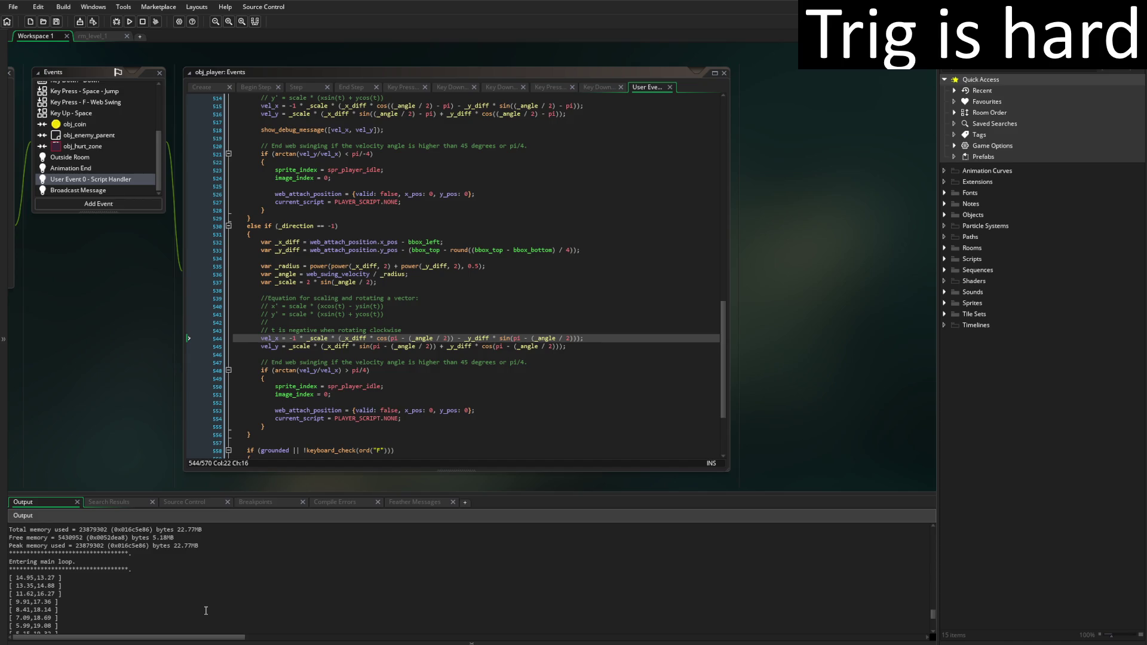
scroll(206, 611, down, 1)
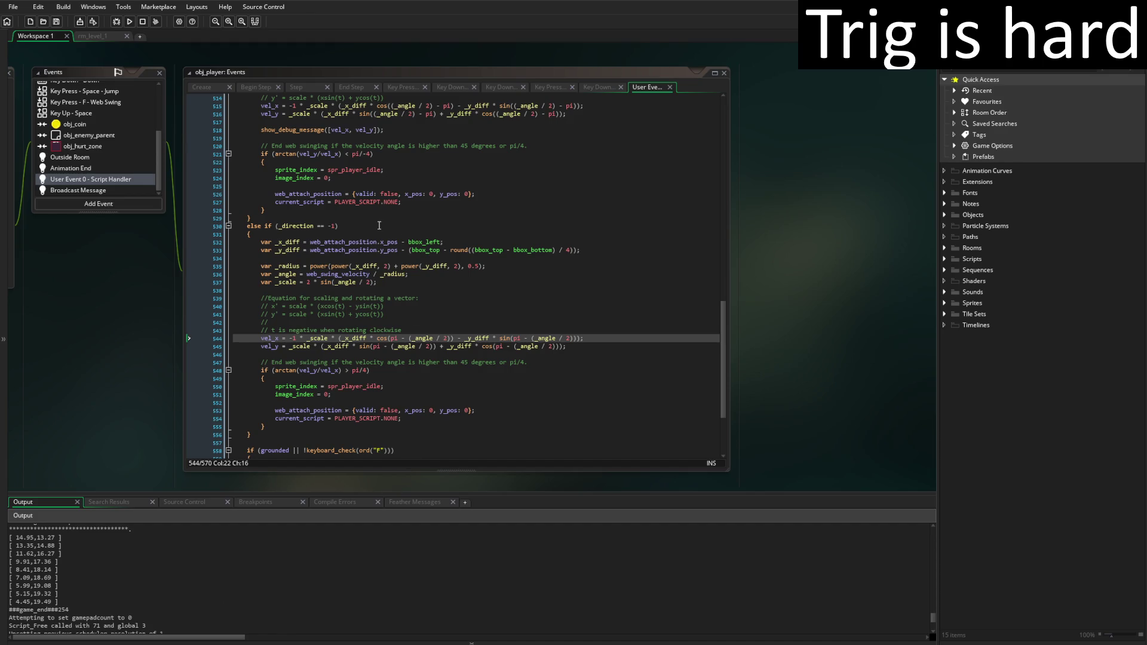
scroll(359, 214, up, 8)
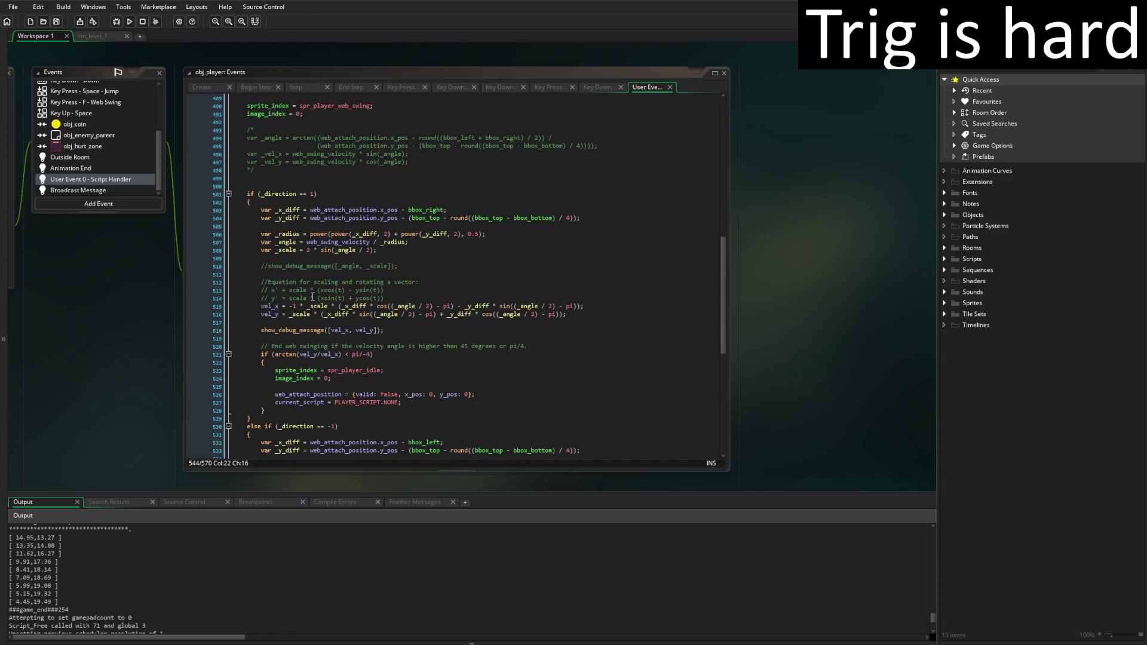
click(307, 307)
key(BackSpace)
key(BackSpace)
key(BackSpace)
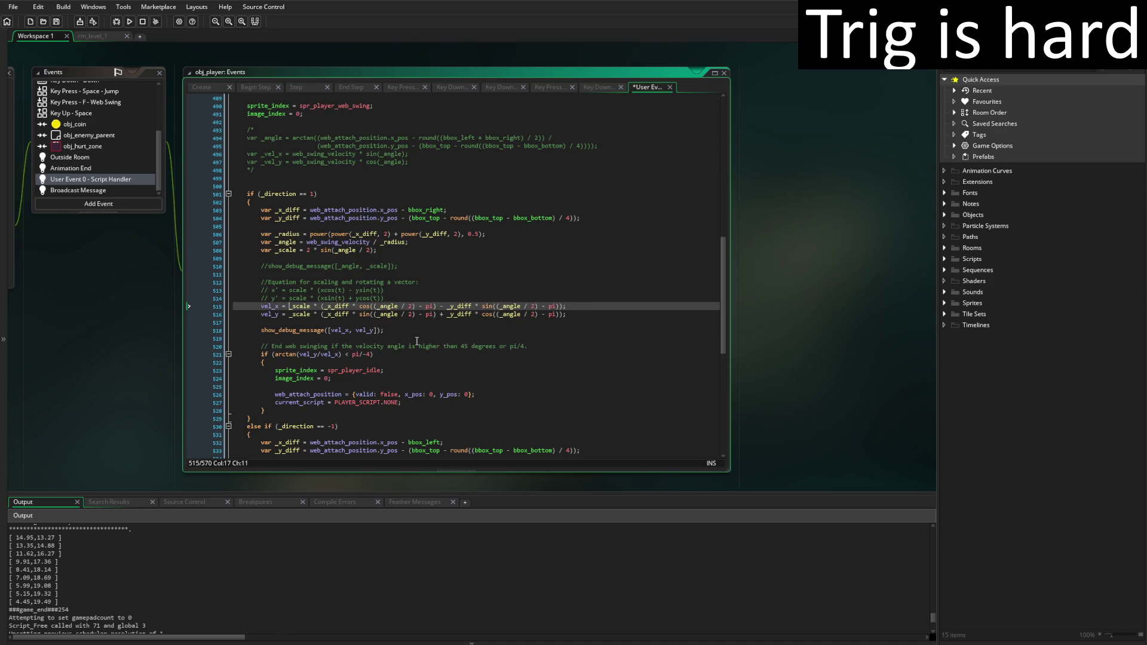
click(415, 346)
scroll(438, 339, down, 10)
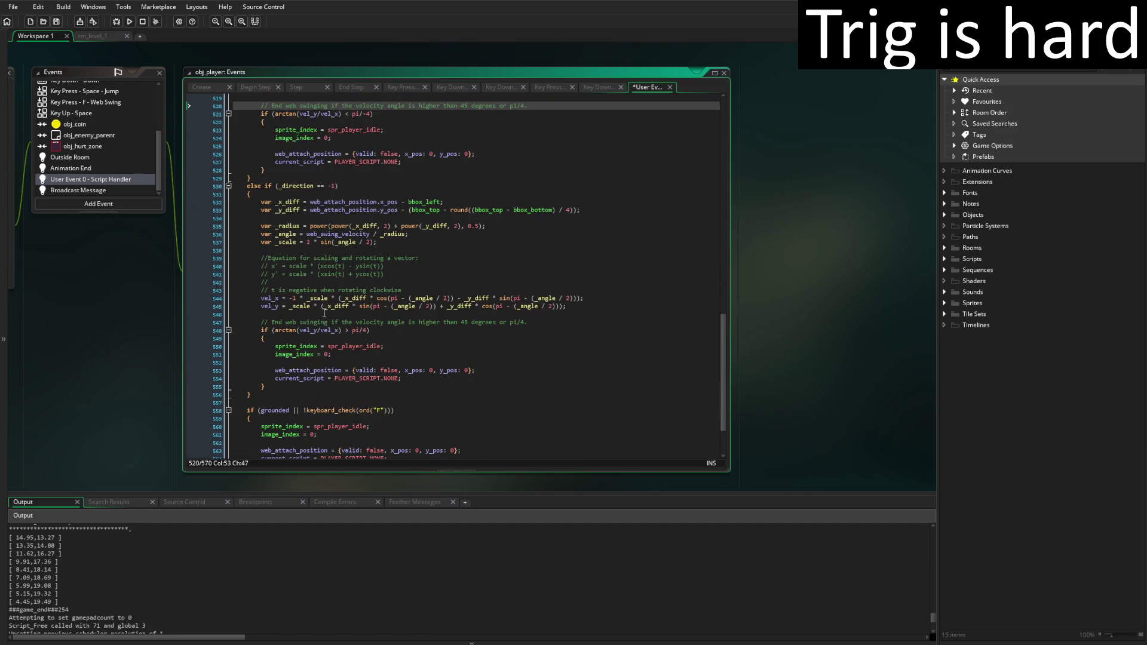
click(307, 298)
key(ctrl+z)
key(ctrl+z)
key(ctrl+z)
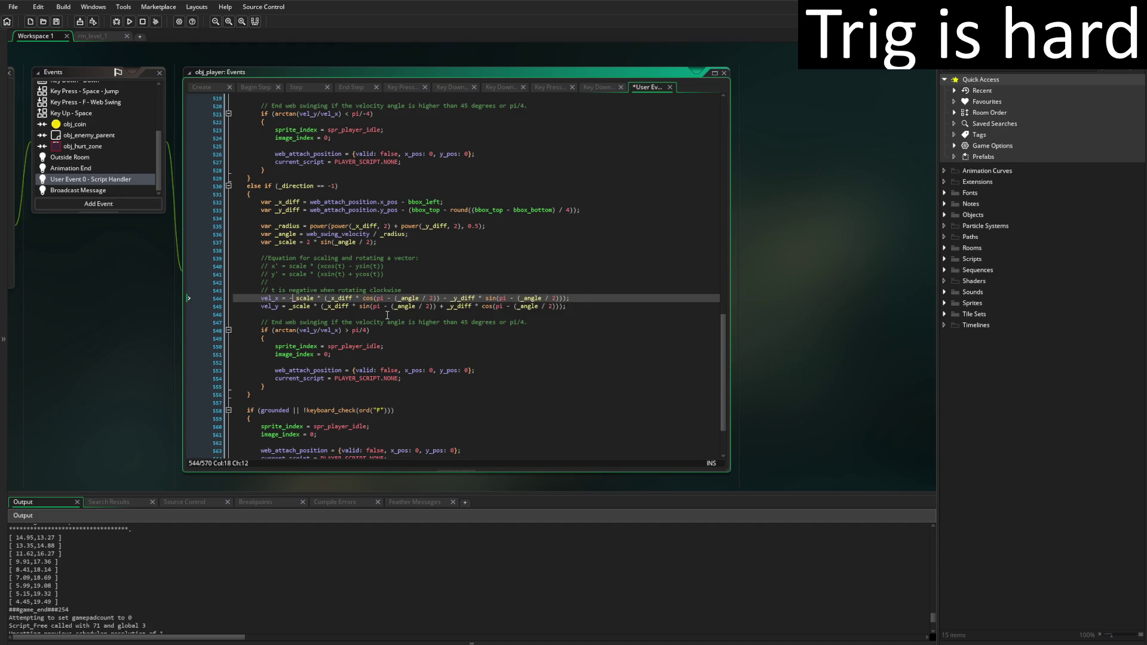
key(ctrl+s)
scroll(444, 339, up, 8)
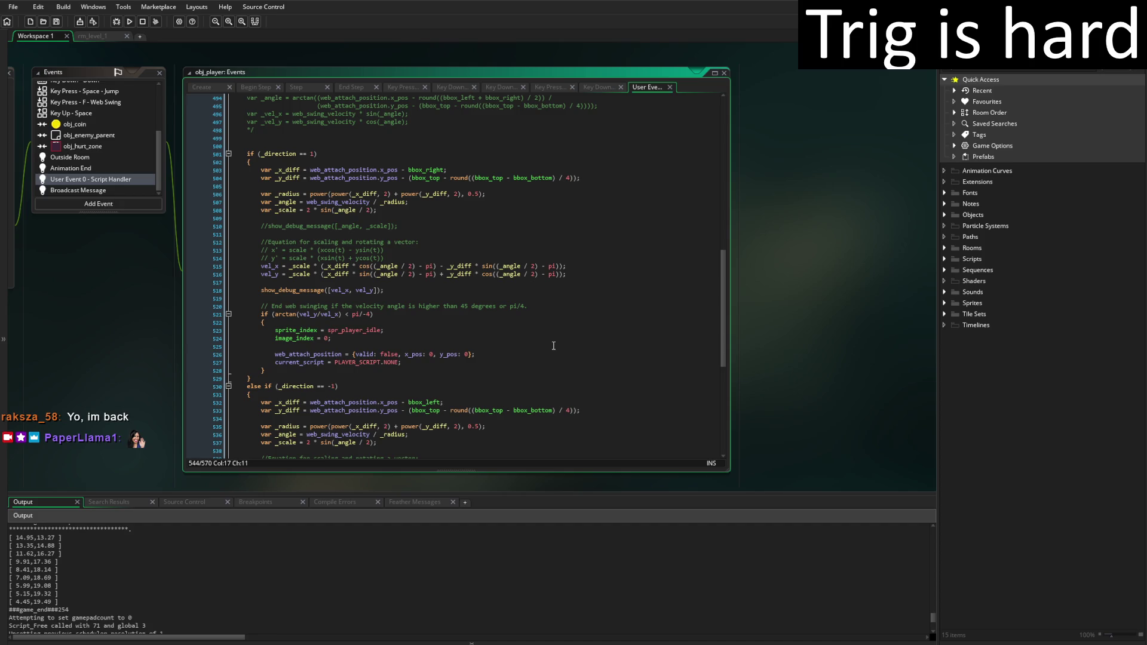
Comment out the vel_x/vel_y debug print, re-enable the _angle/_scale print, then save and run the game
click(261, 291)
text(//)
click(264, 226)
key(BackSpace)
key(Delete)
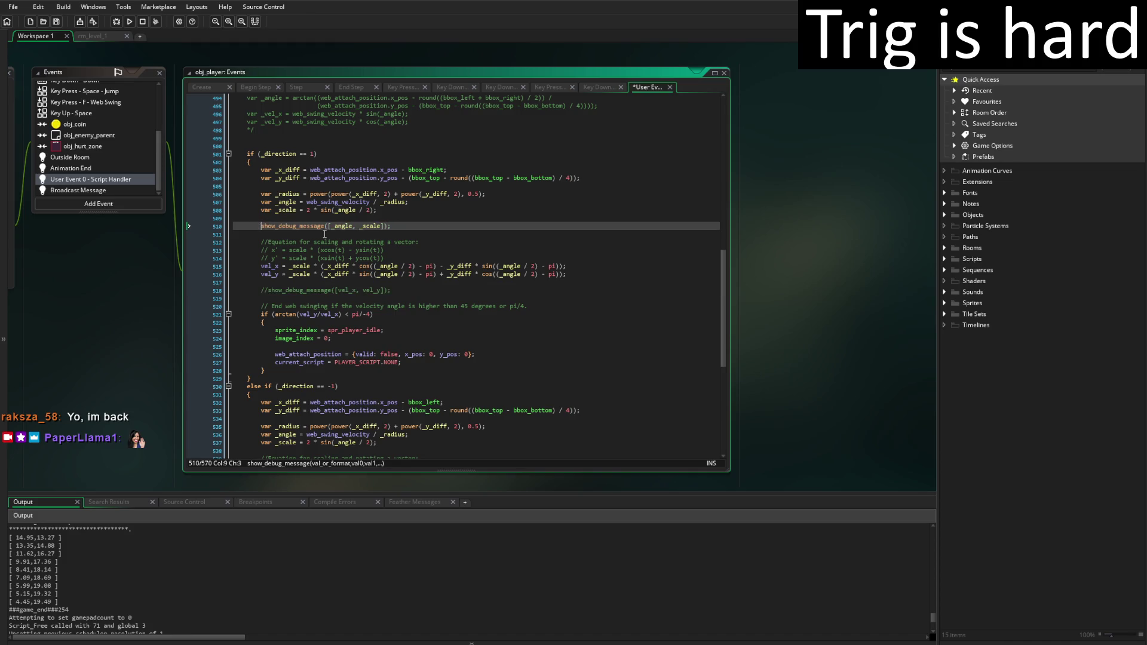
key(ctrl+s)
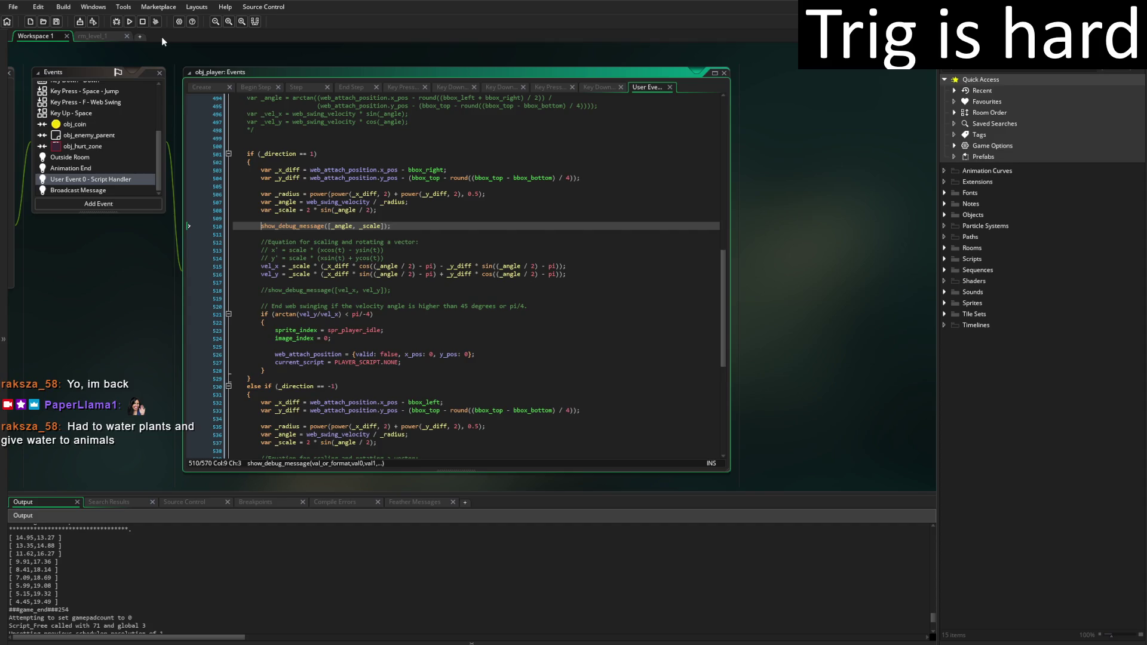
click(129, 22)
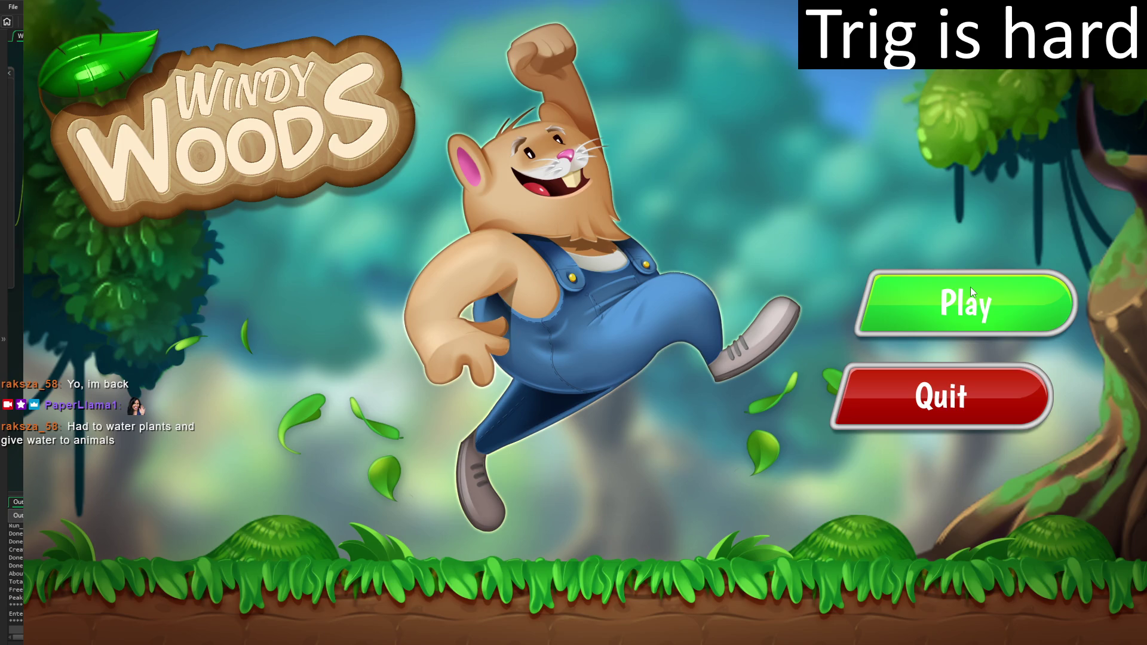
Start Windy Woods, walk right and jump, then quit the game with Escape
click(1020, 299)
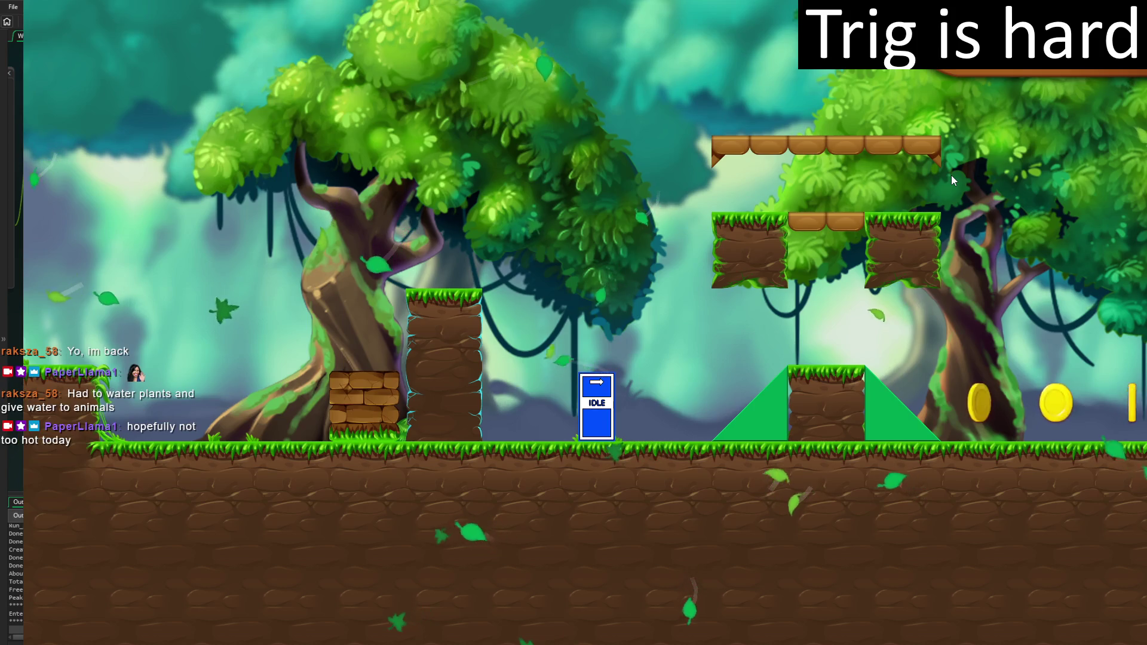
key(Right)
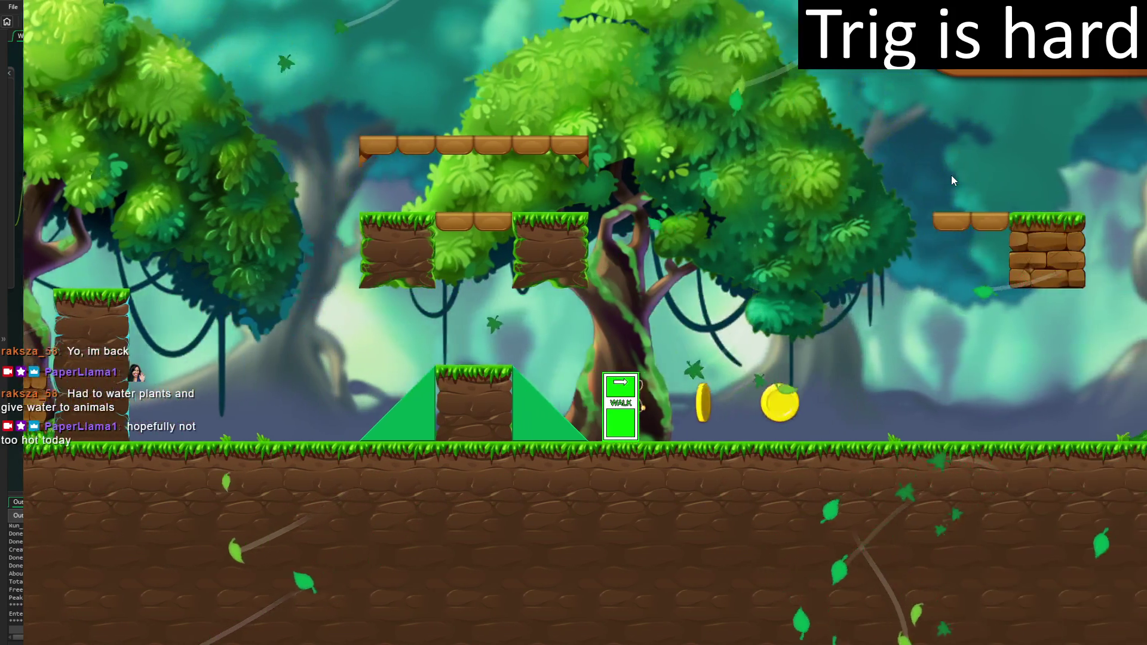
key(space)
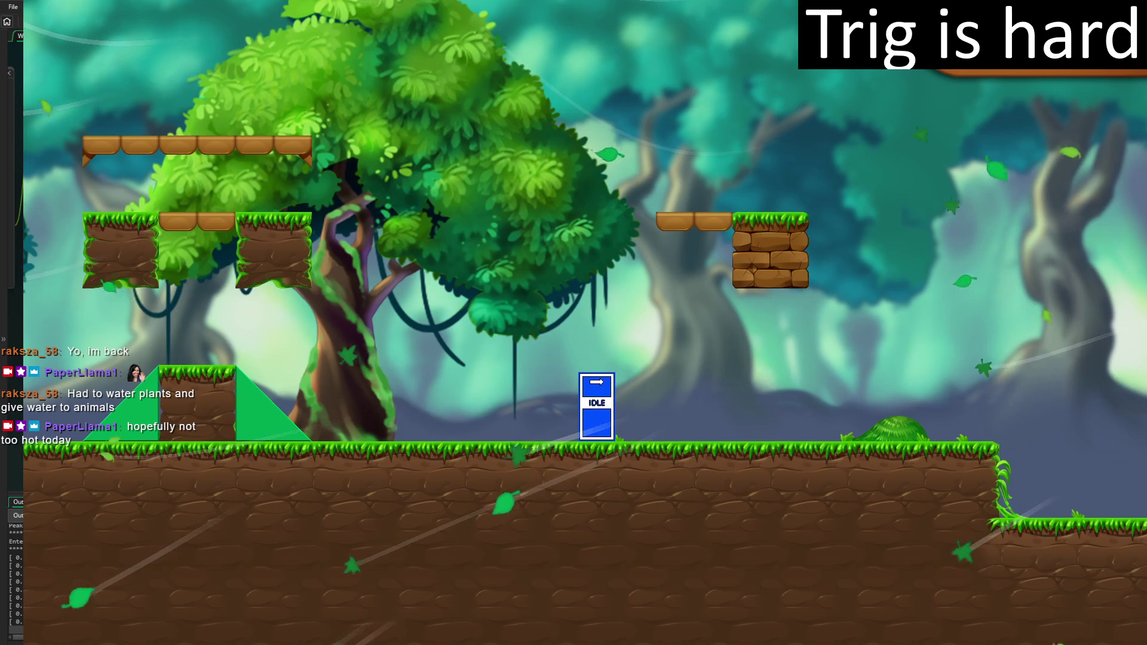
key(Escape)
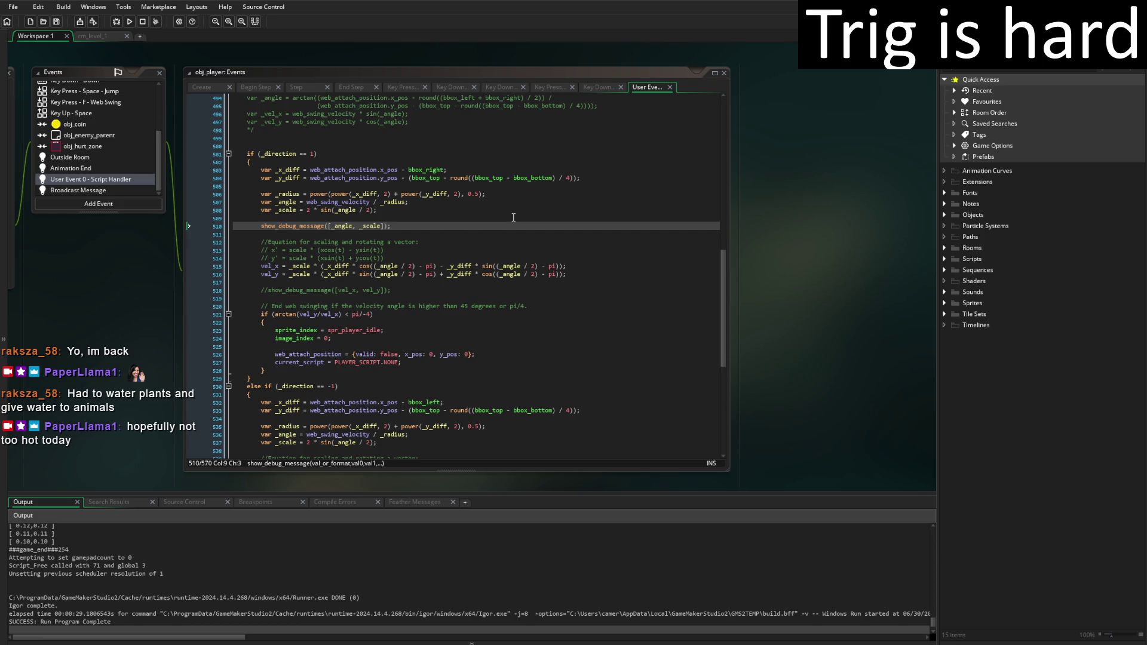
Inspect the logged 0.39,0.39 _angle/_scale pair, return to the debug line, and bring up the whiteboard sketch
scroll(404, 589, up, 3)
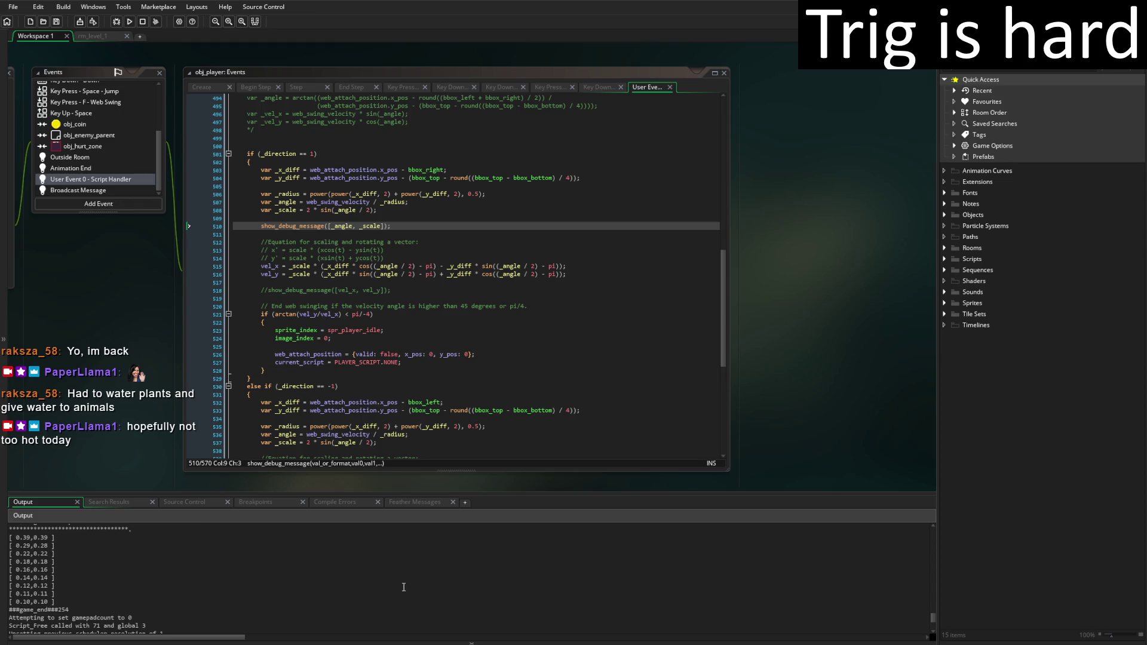
click(26, 539)
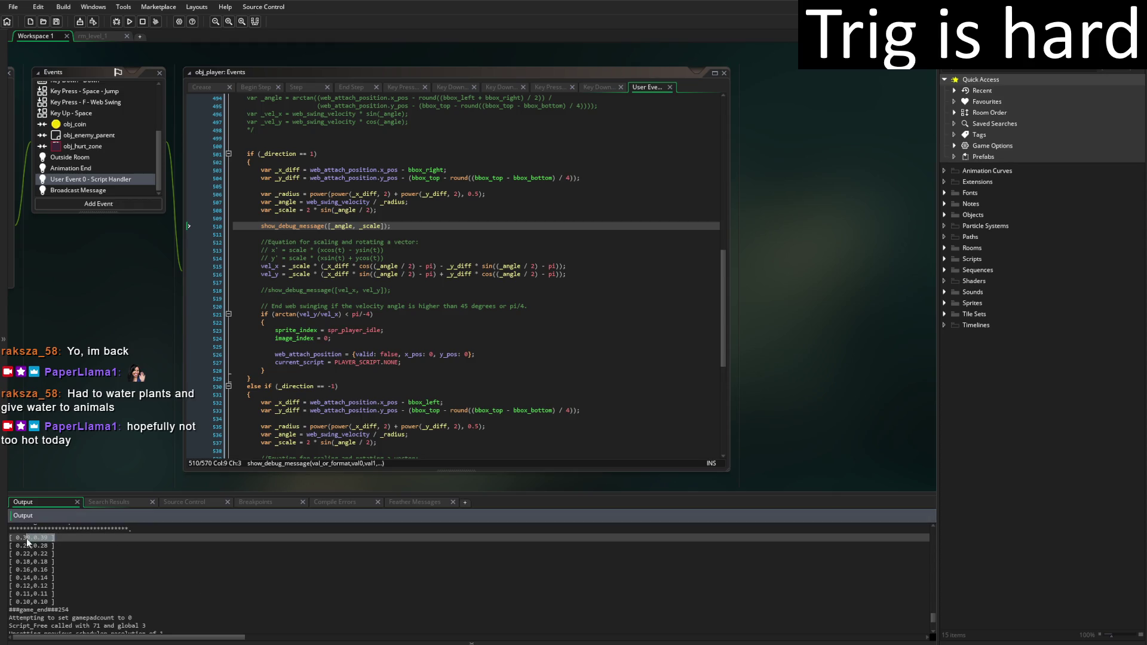
click(96, 539)
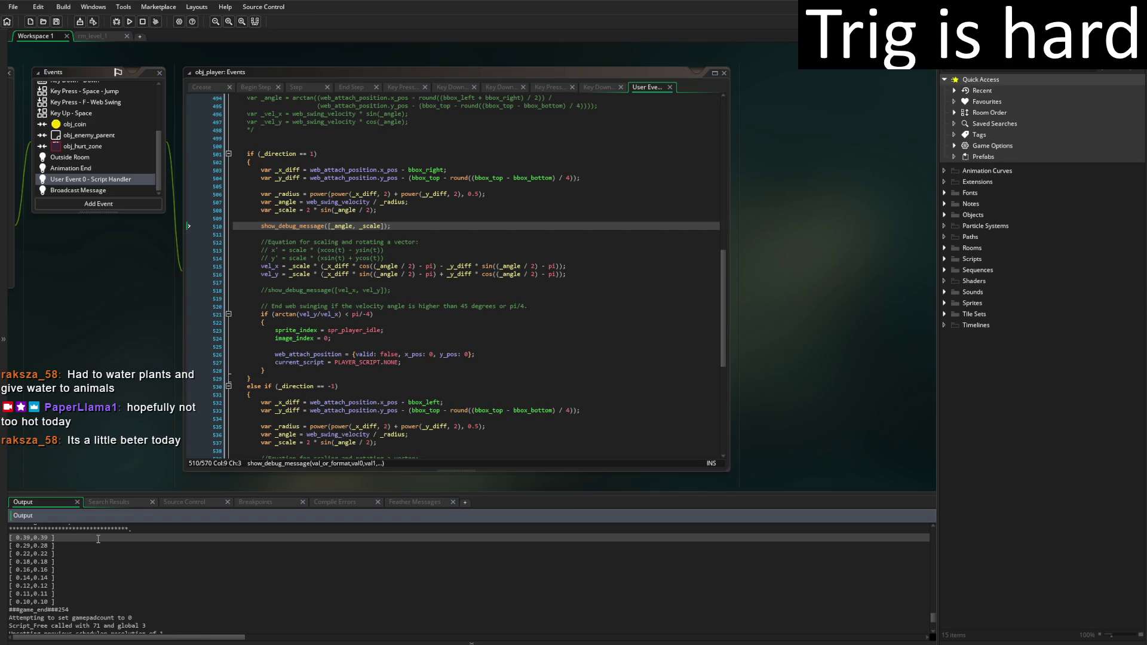
click(446, 226)
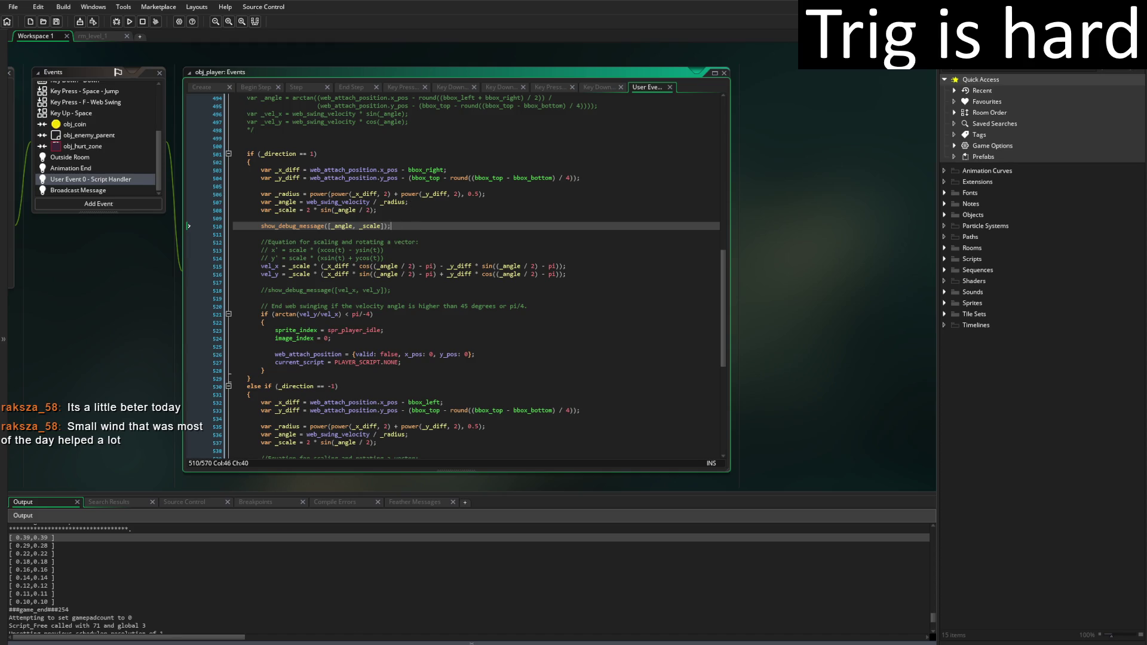
key(alt+Tab)
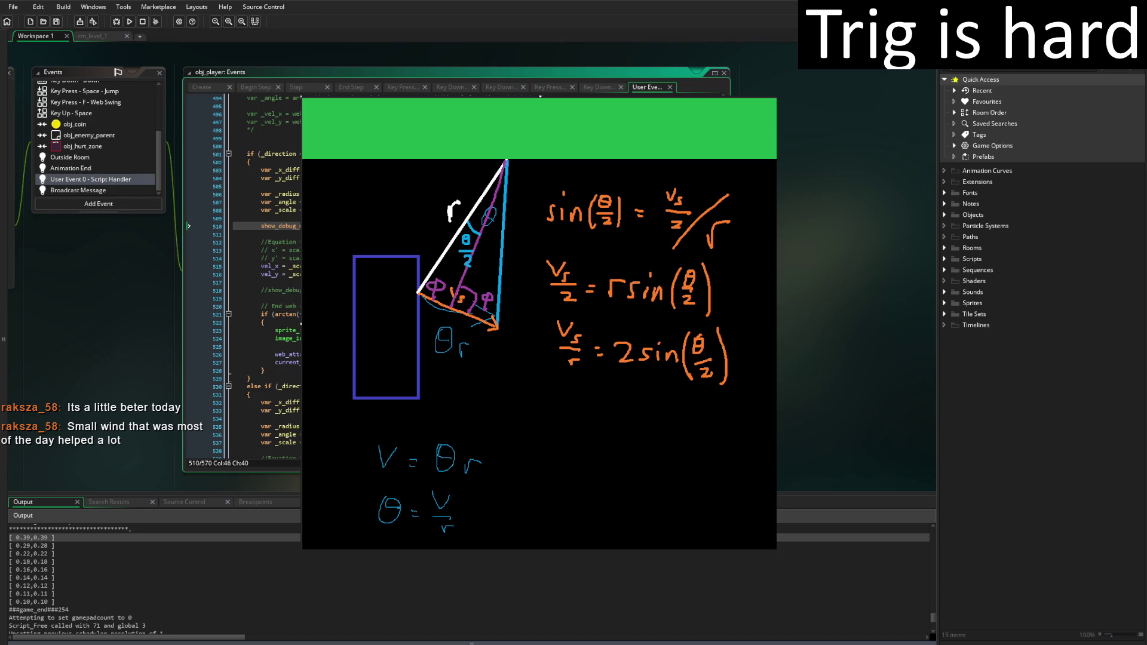
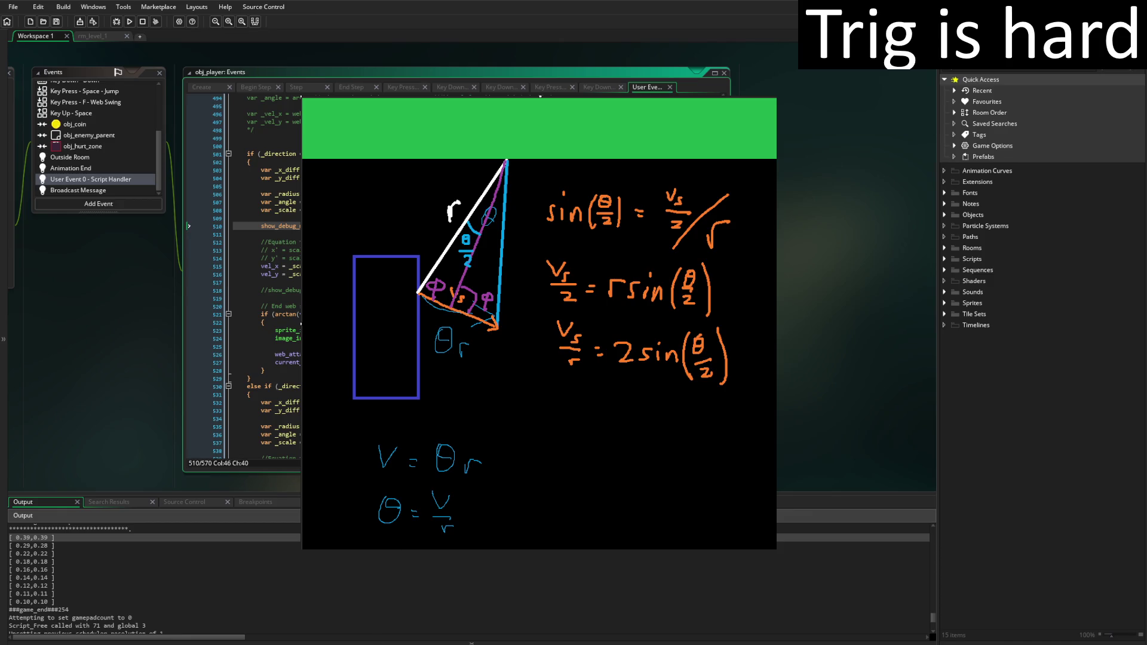
Add the closing parenthesis to line 510's show_debug_message, save the script, and launch Windy Woods
click(352, 226)
text(())
click(261, 186)
key(ctrl+s)
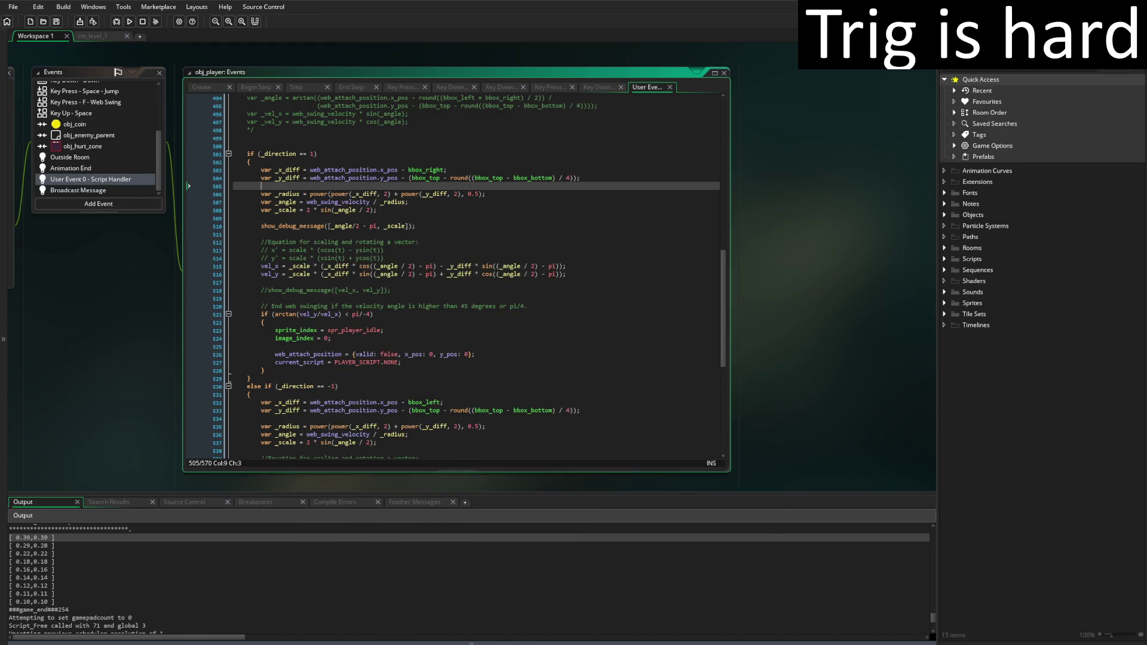
click(130, 22)
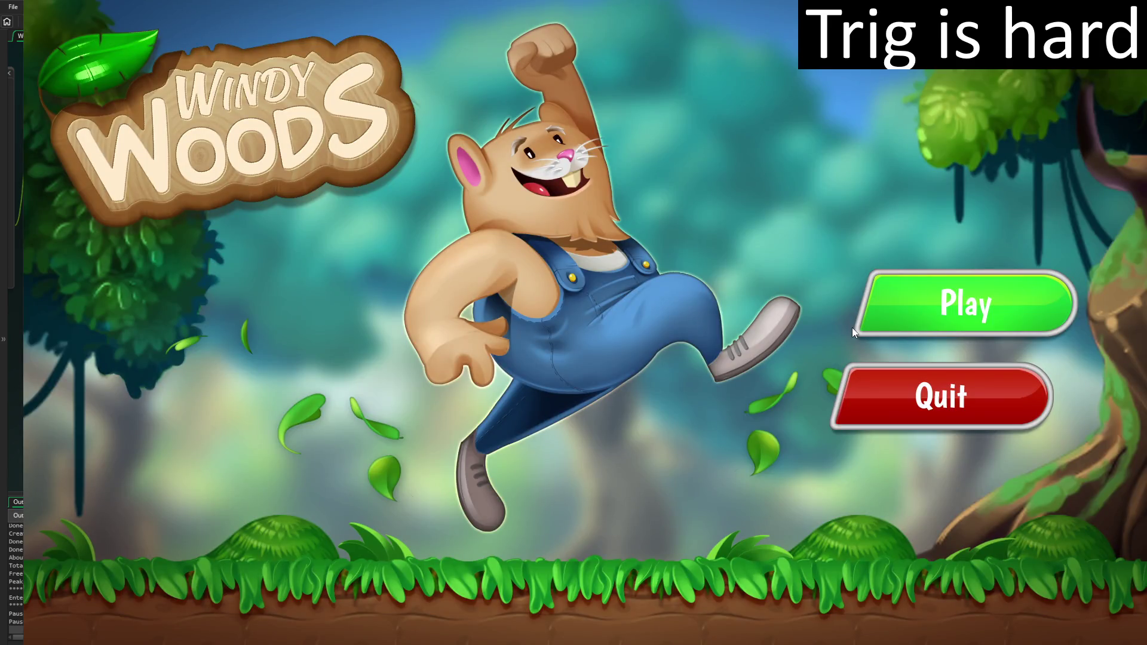
Start the game with Play, make the player jump, then close the game window
click(852, 327)
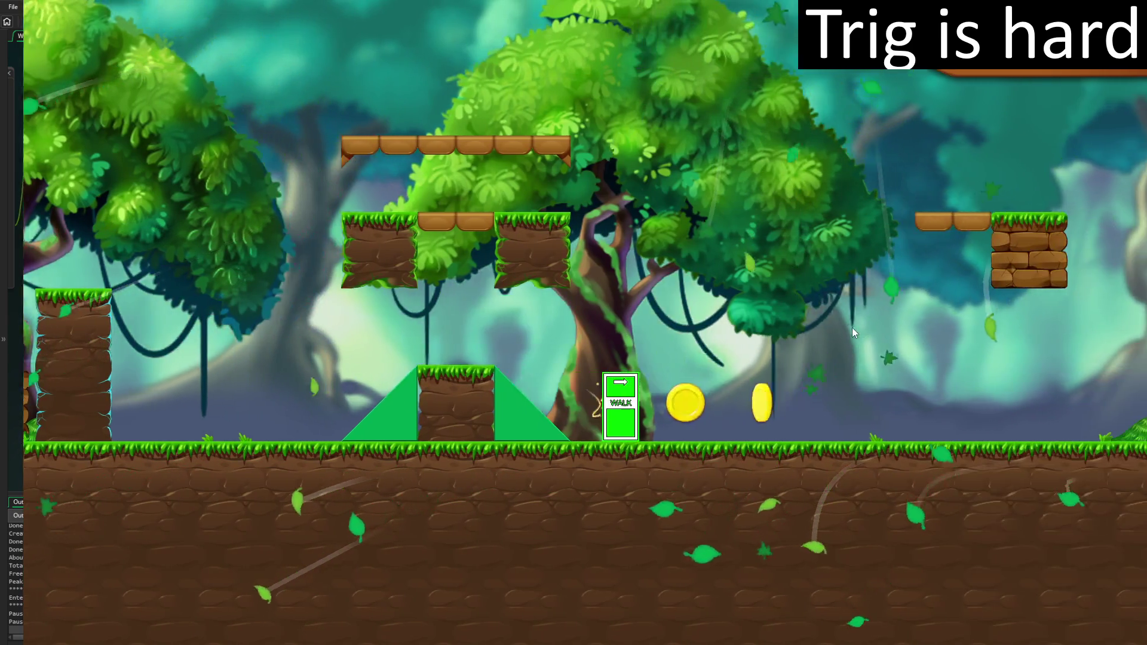
key(space)
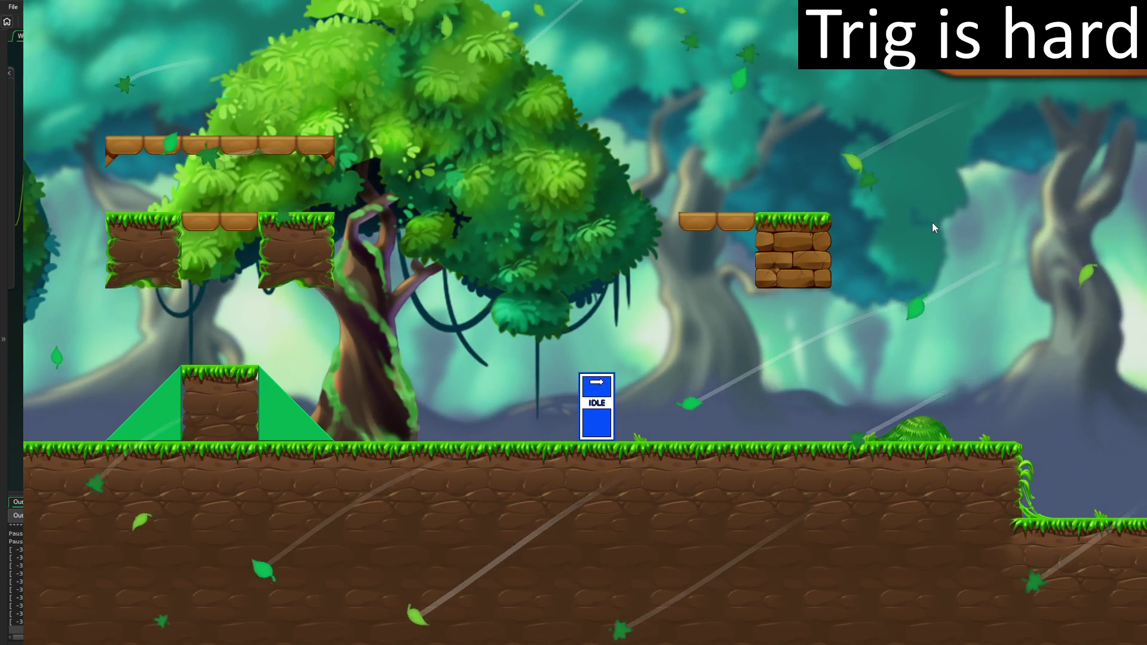
key(Escape)
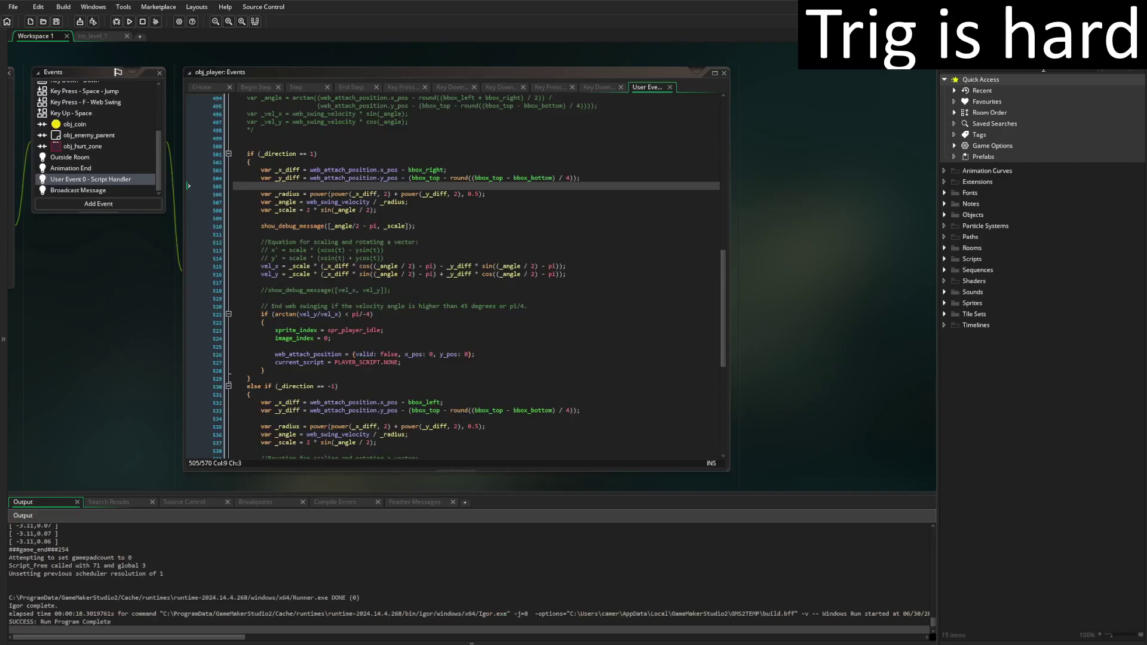
Scroll the Output log and select the -3.07 value in the first printed pair
scroll(375, 537, up, 4)
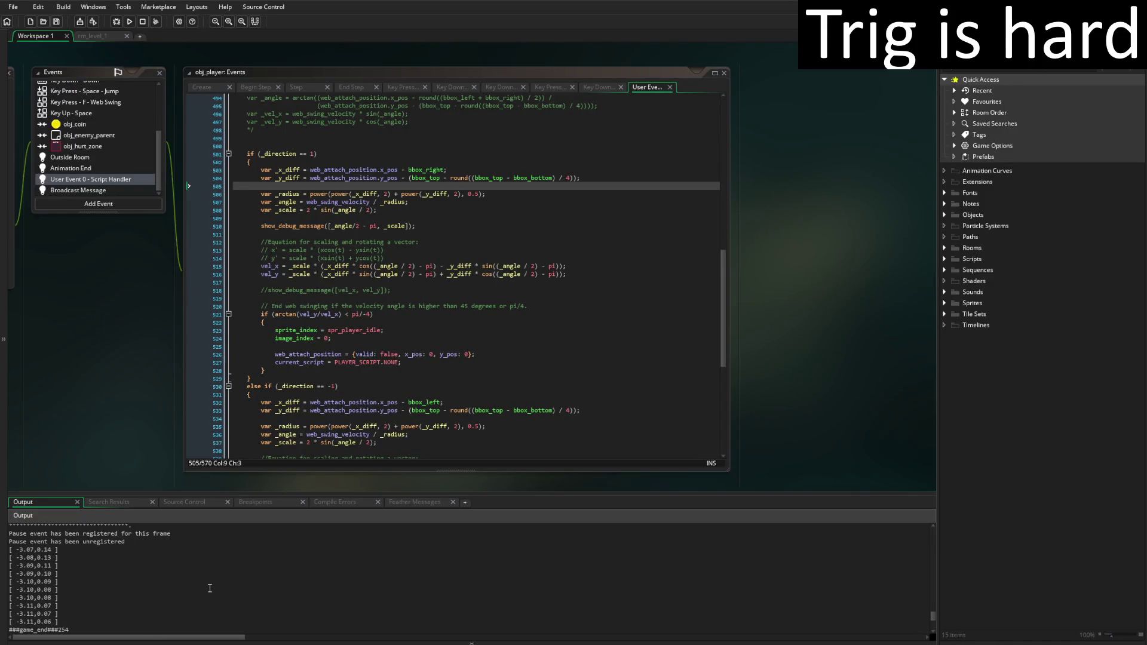
click(24, 551)
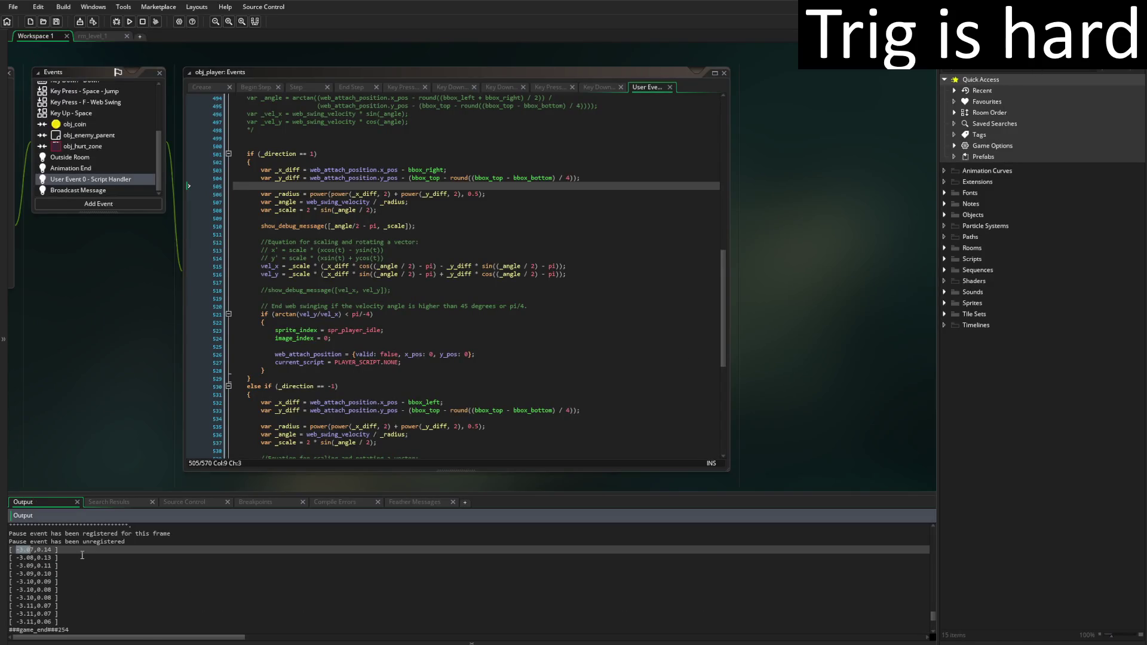
drag(34, 550, 16, 549)
click(565, 274)
drag(254, 267, 566, 274)
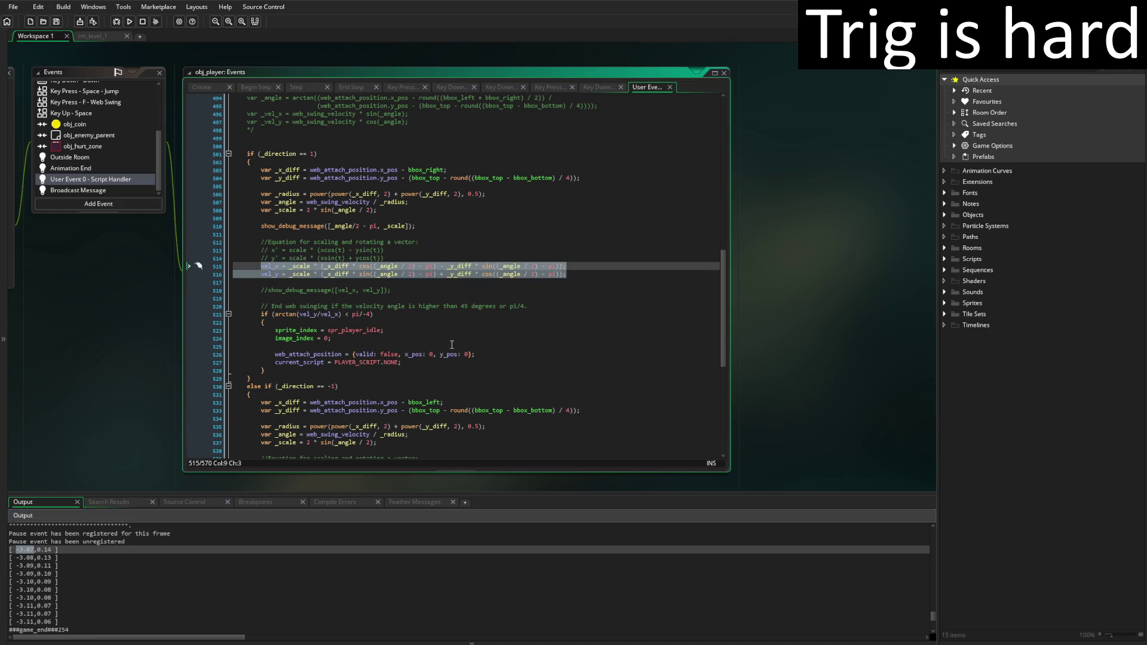
key(Delete)
scroll(370, 359, down, 6)
click(261, 350)
key(Return)
key(Up)
text(vel_x = _scale * (_x_diff * cos((_angle / 2) - pi) - _y_diff * sin((_angle / 2) - pi)); 		vel_y = _scale * (_x_diff * sin((_angle / 2) - pi) + _y_diff * cos((_angle / 2) - pi));)
click(577, 376)
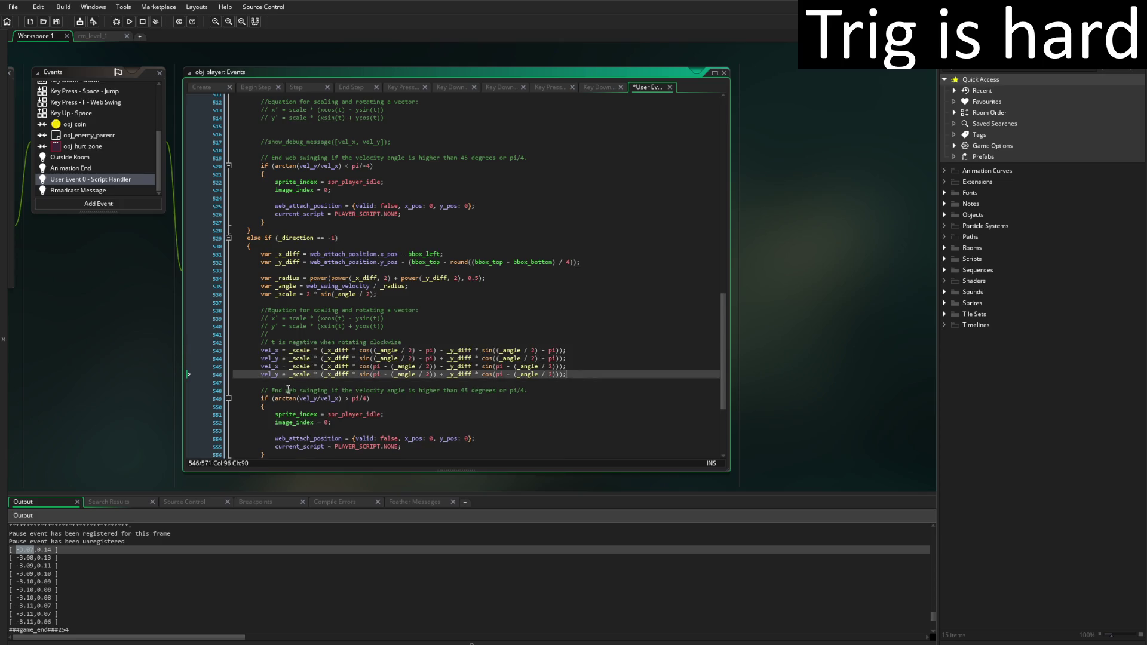
shift+click(261, 366)
key(BackSpace)
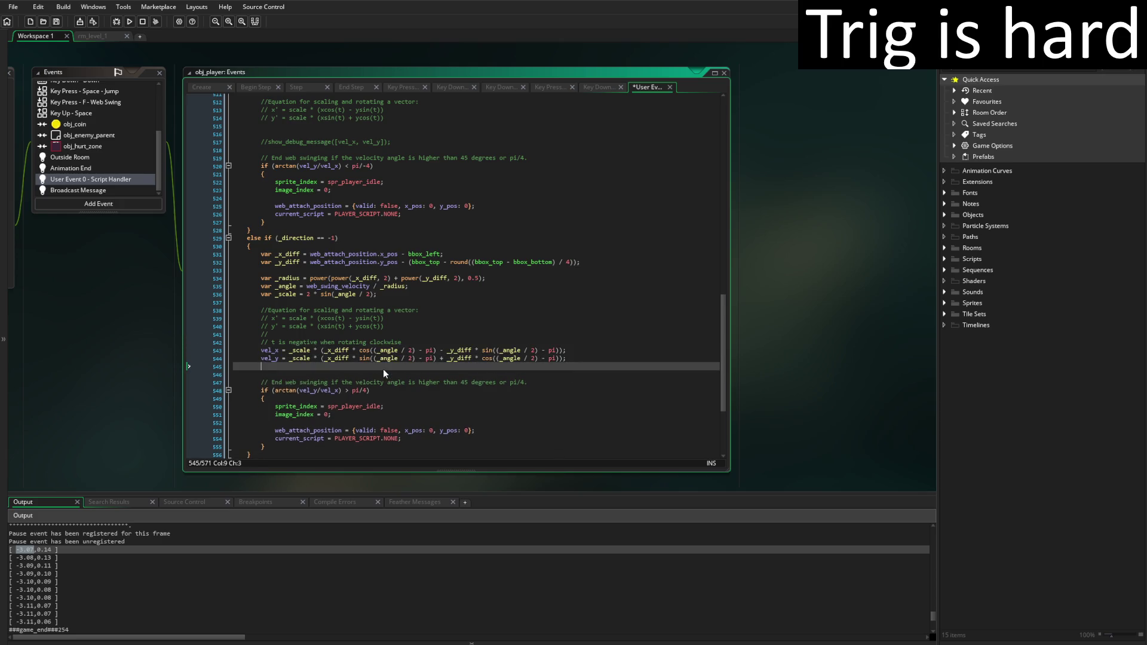
key(shift+Up)
key(shift+Up)
key(ctrl+x)
scroll(382, 298, up, 5)
click(300, 252)
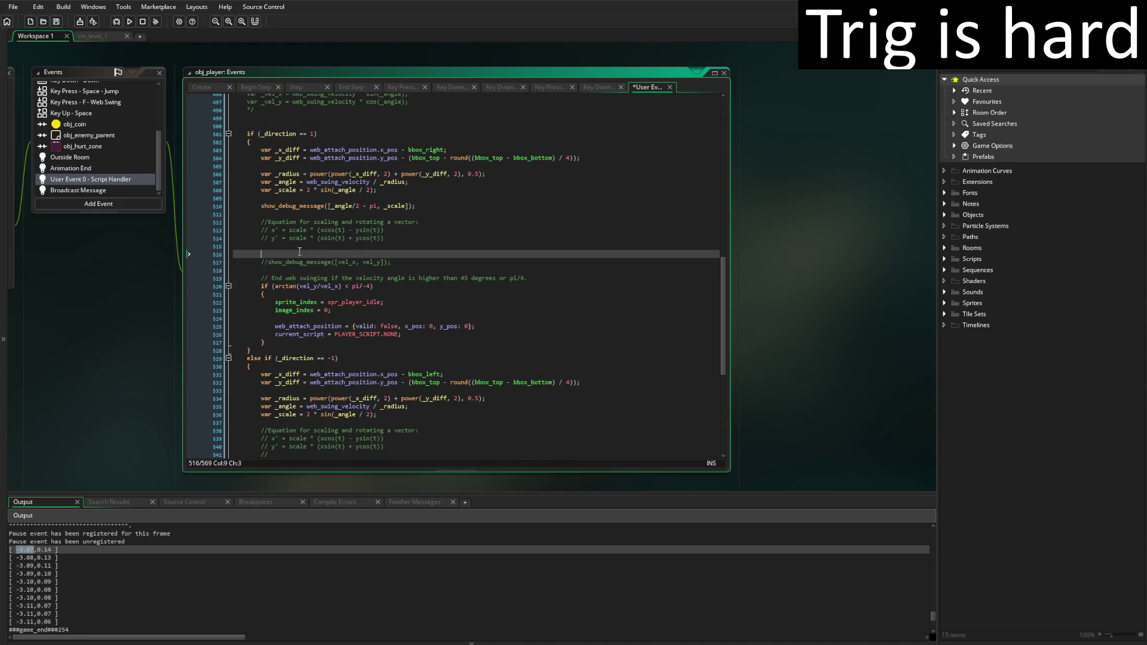
key(ctrl+v)
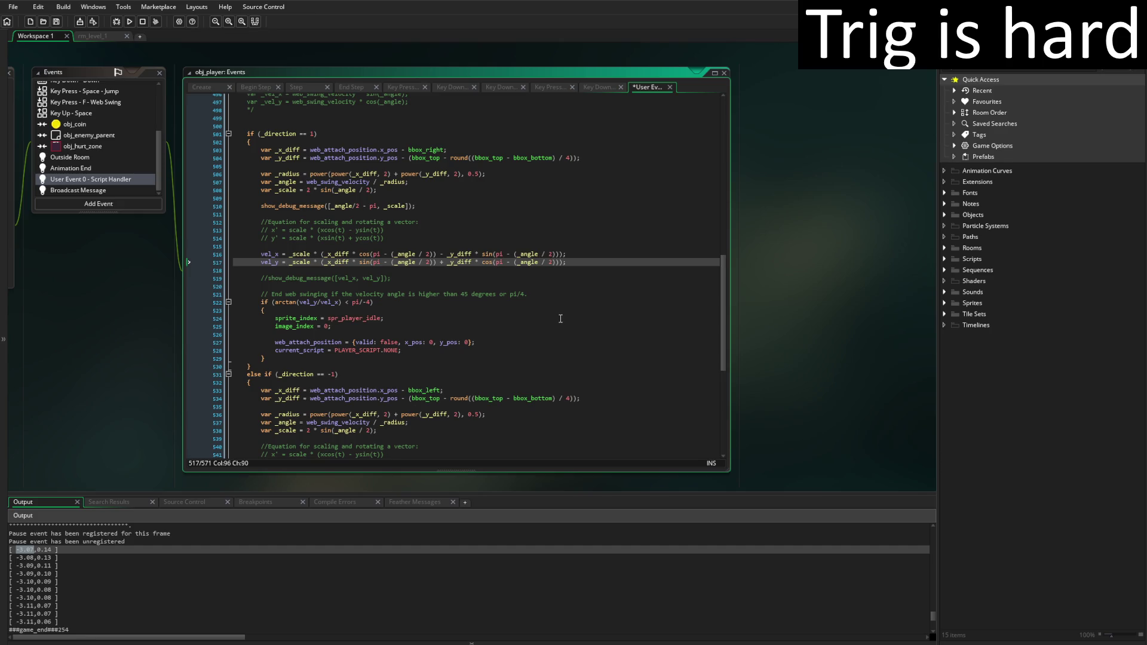
drag(374, 246, 400, 239)
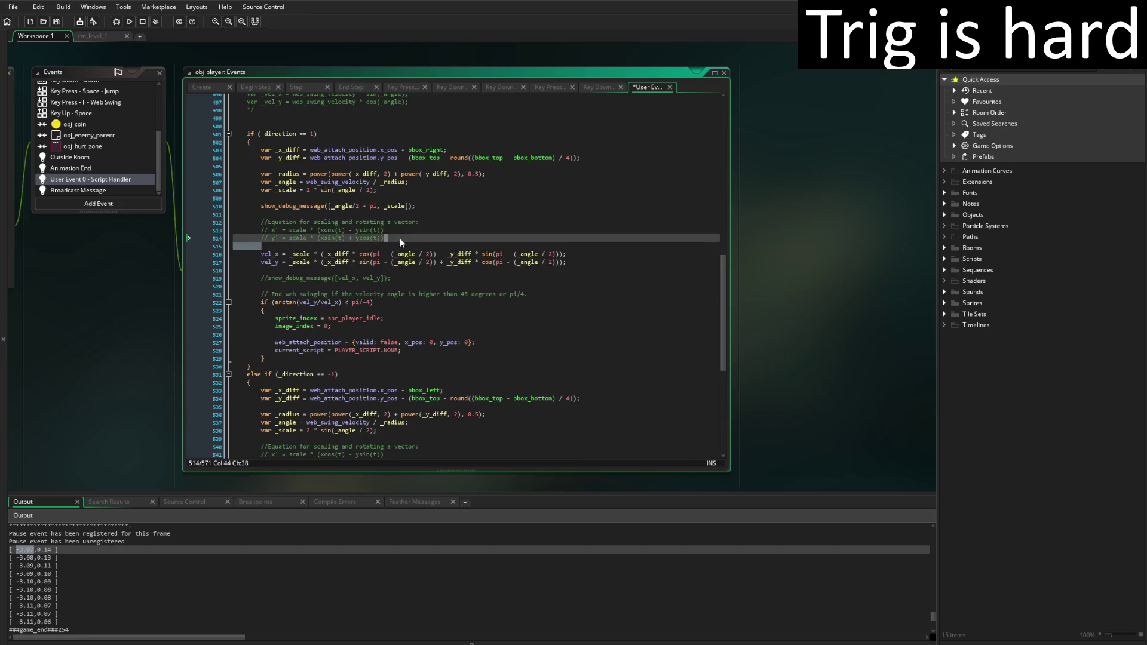
scroll(502, 356, down, 2)
scroll(499, 353, up, 3)
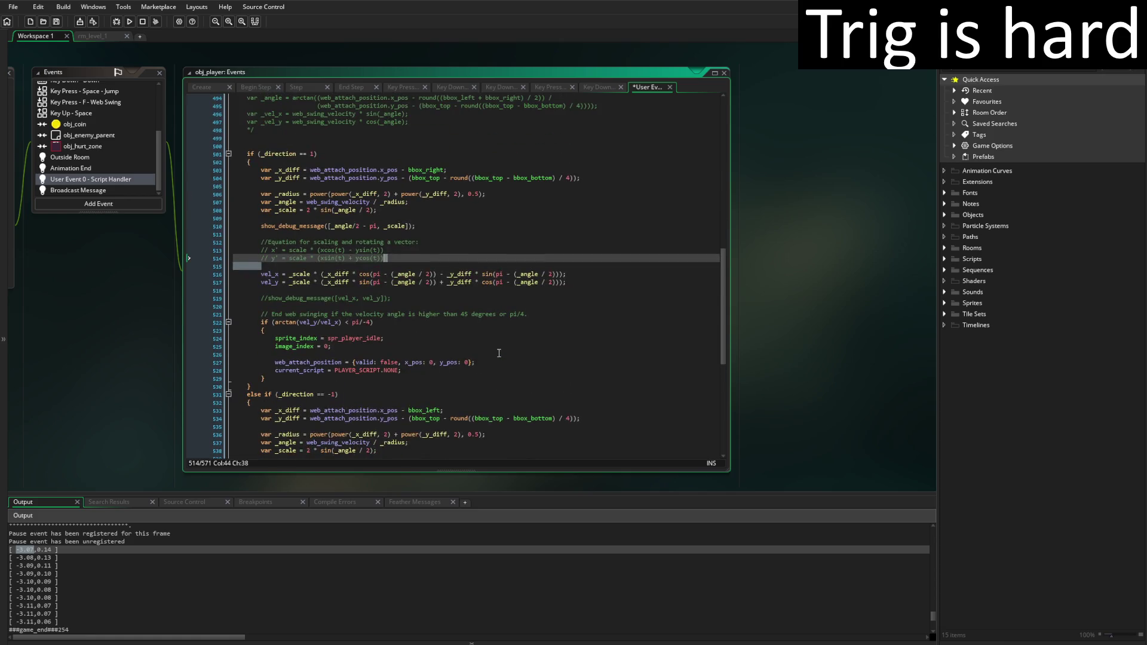
key(Delete)
key(ctrl+s)
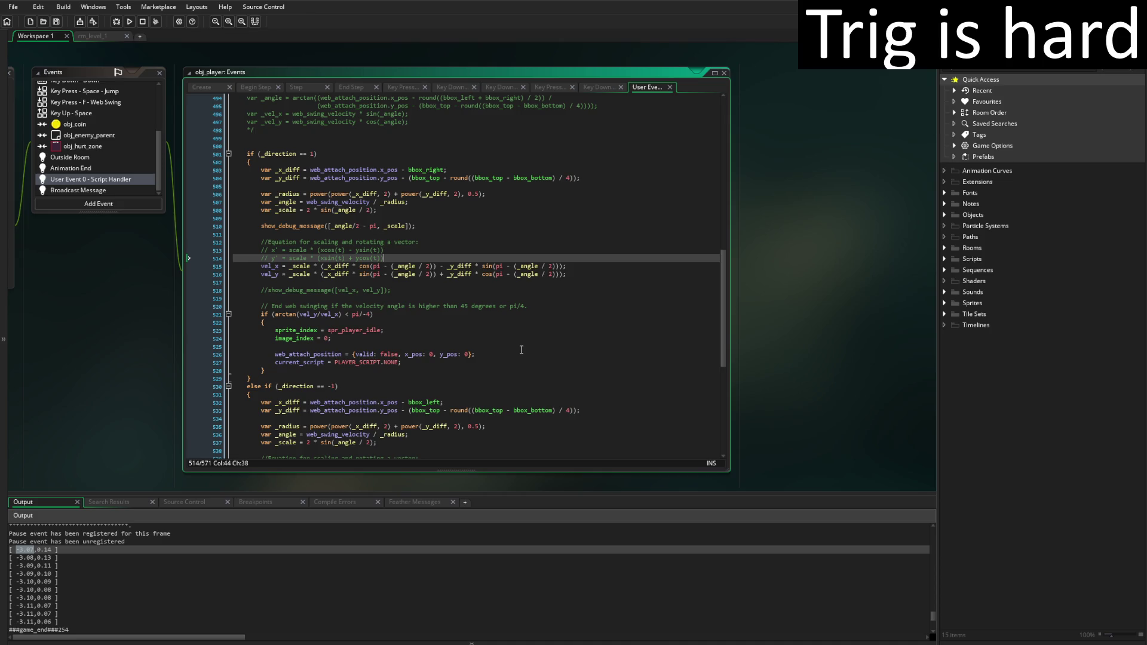
key(ctrl+x)
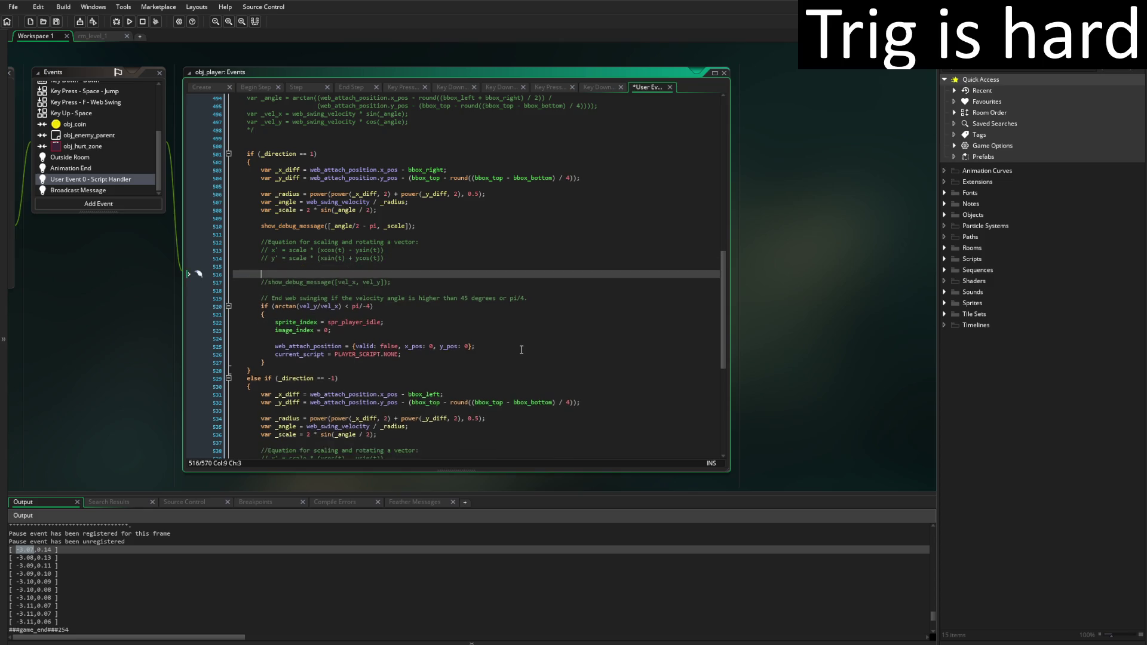
key(ctrl+z)
key(ctrl+z)
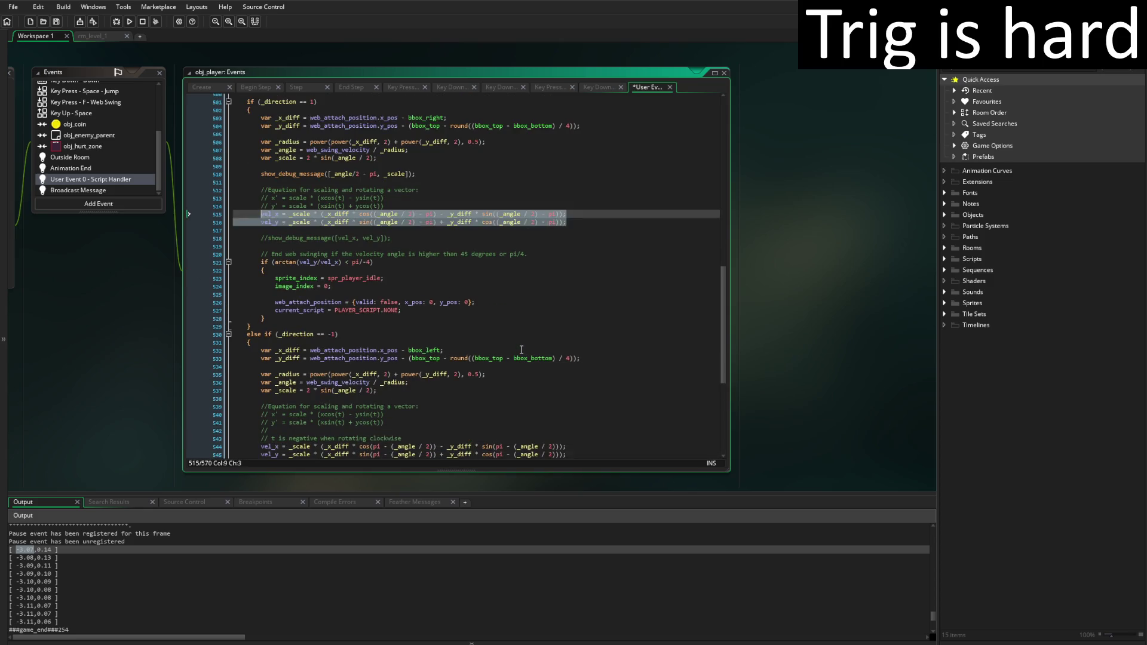
text(/2 - pi)
scroll(522, 349, up, 3)
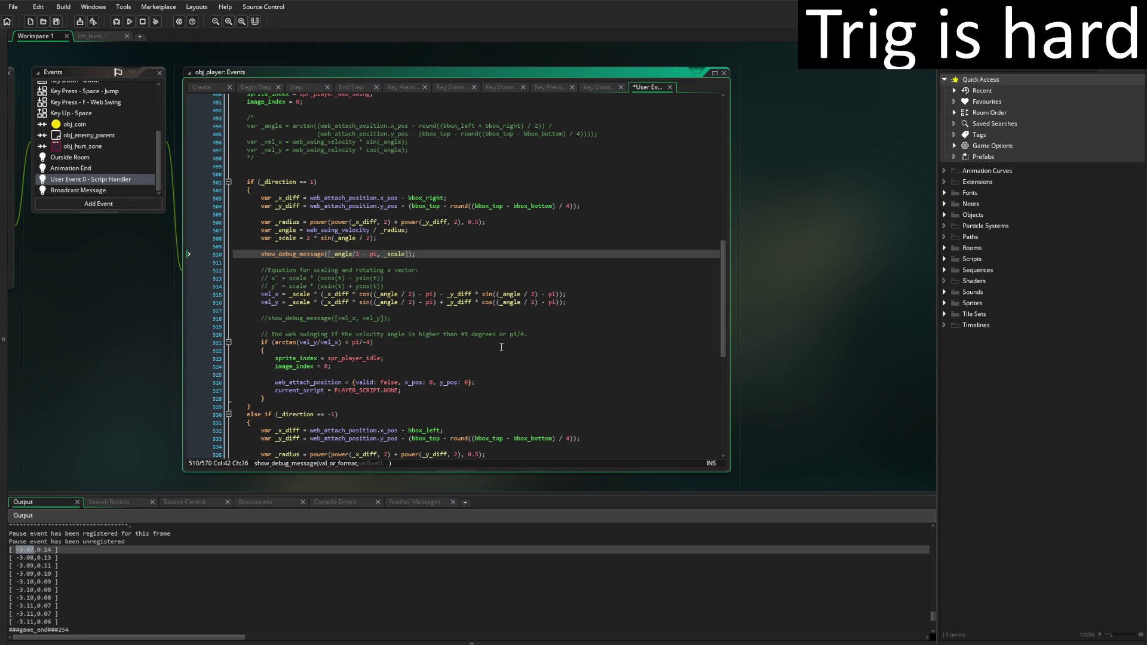
click(196, 517)
click(583, 357)
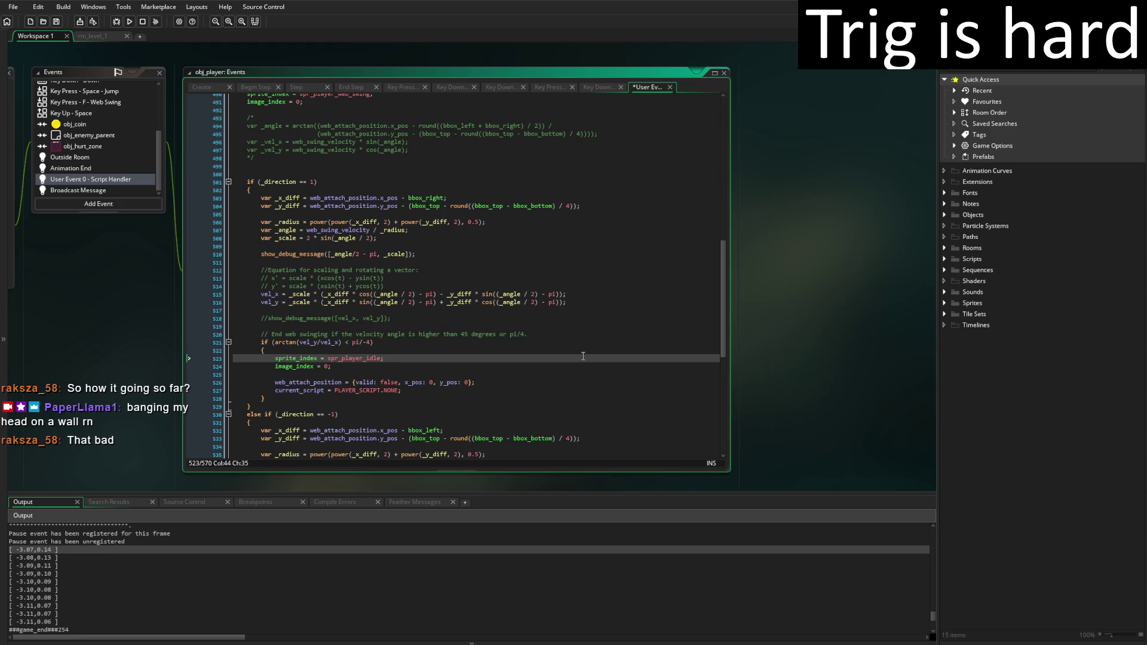
On line 504, move the bbox offset before ' - web_attach_position.y_pos' and save
click(575, 206)
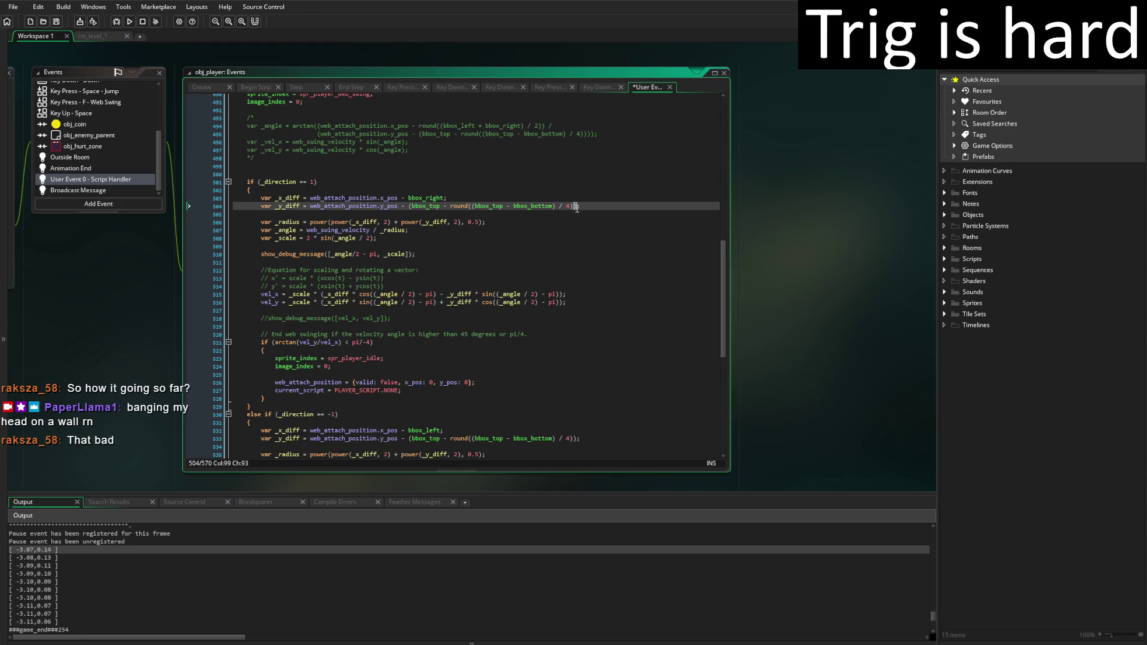
key(shift+Left)
key(shift+Left)
key(shift+Left)
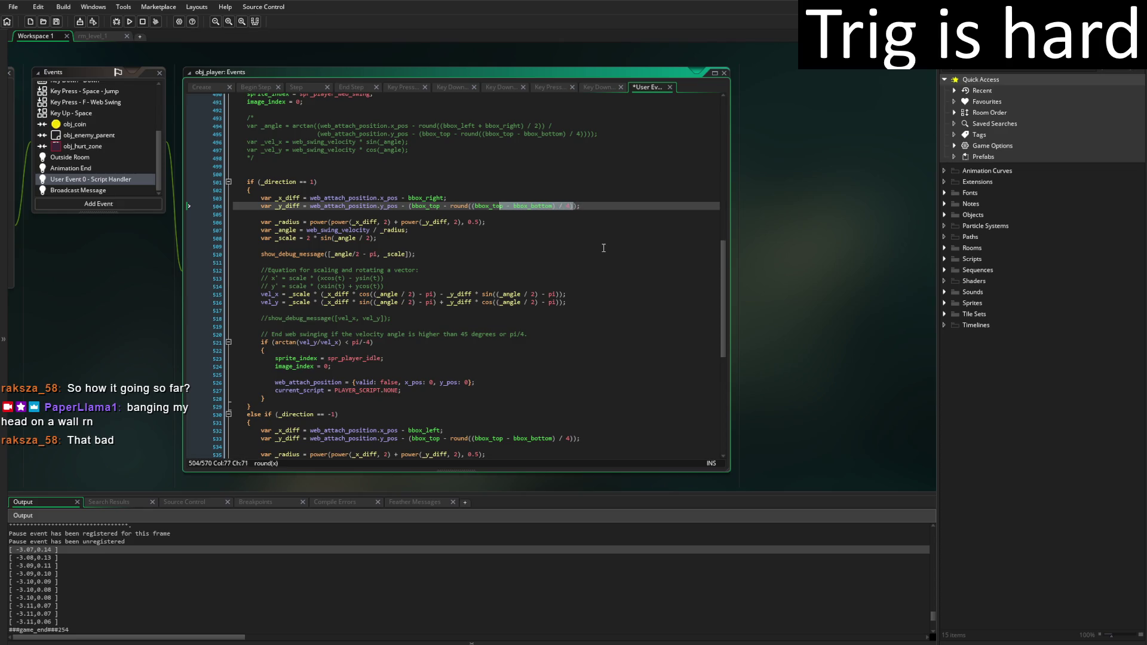
key(BackSpace)
key(BackSpace)
key(BackSpace)
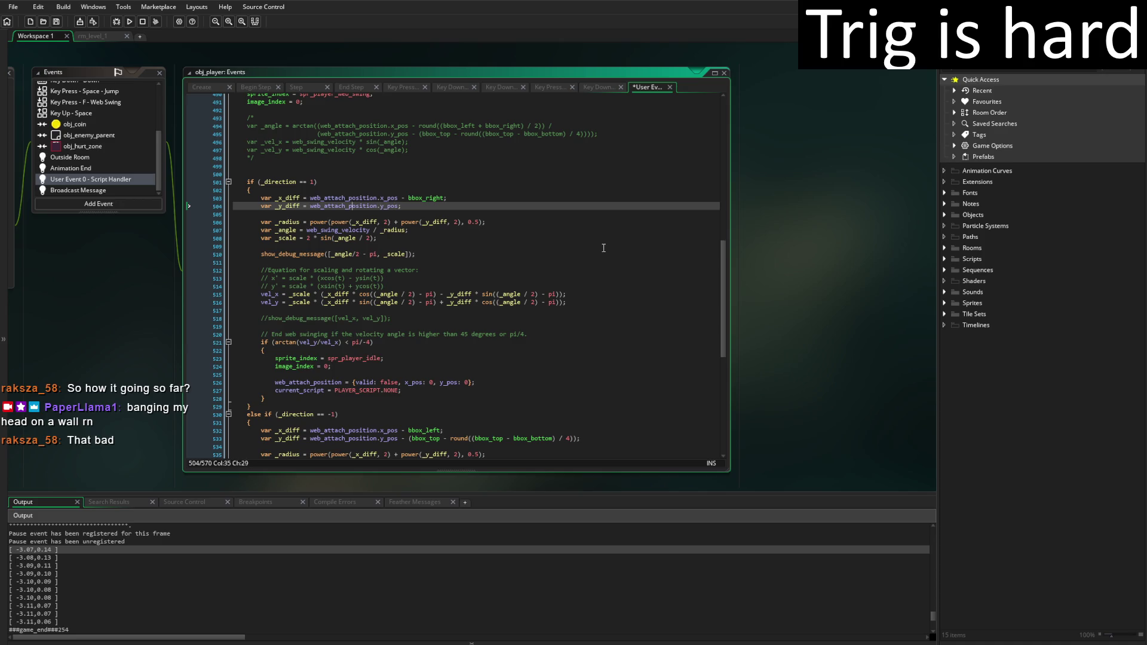
key(ctrl+v)
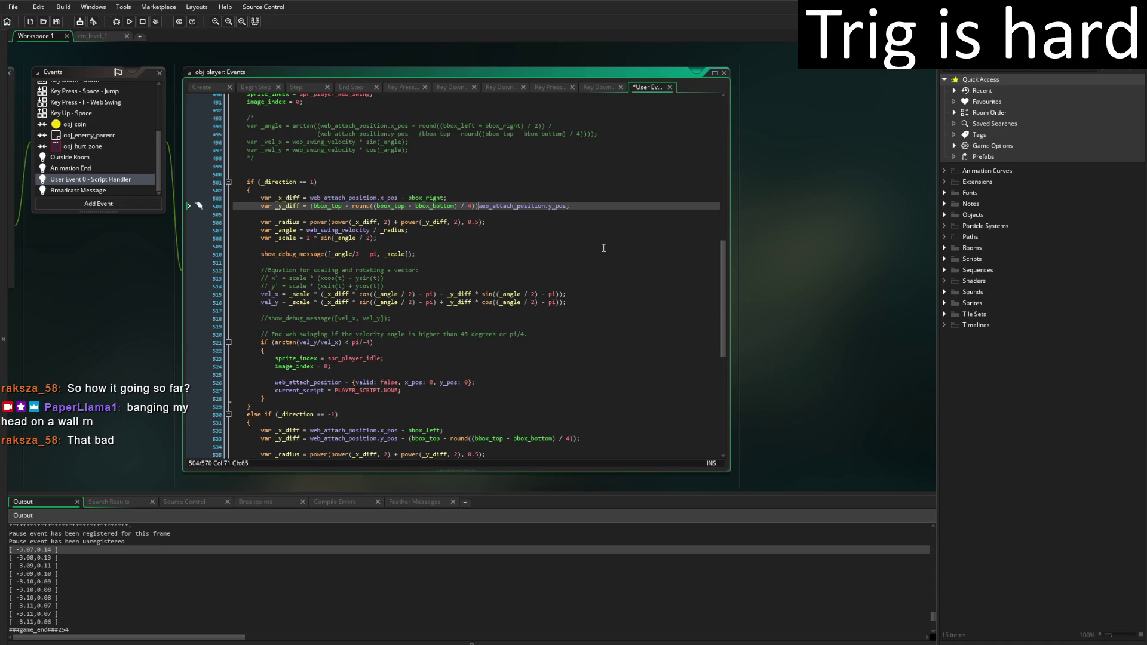
text(-)
click(602, 206)
key(ctrl+s)
Copy the corrected _y_diff line over line 533, save, and relaunch the game
scroll(547, 195, down, 8)
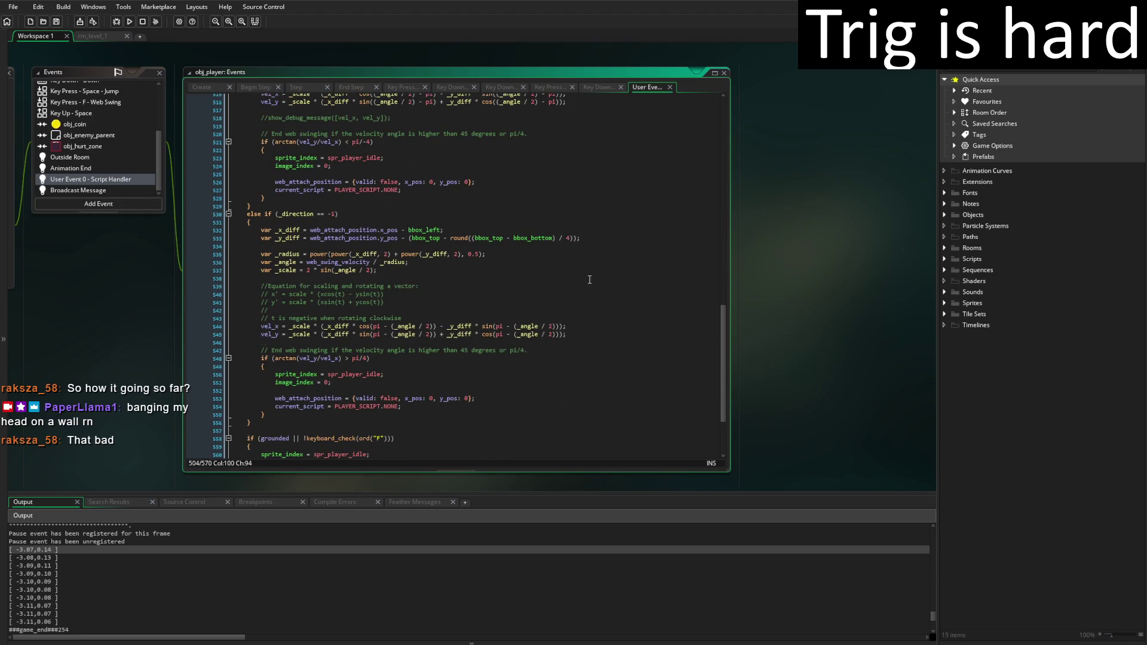
scroll(588, 279, up, 5)
shift+click(261, 126)
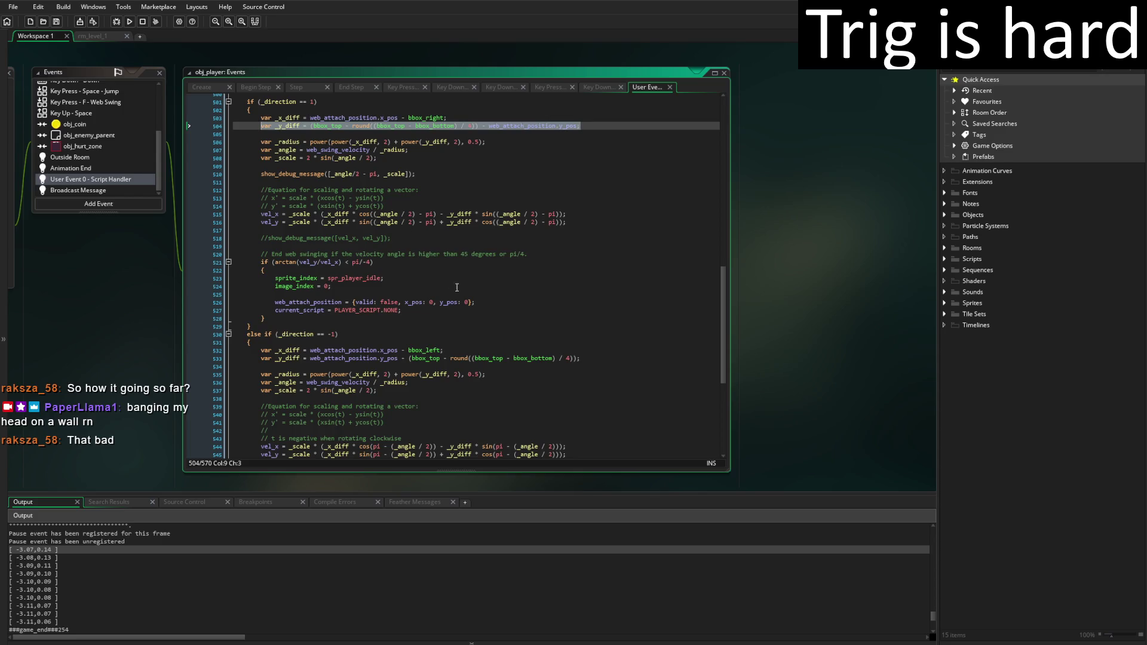
key(ctrl+c)
click(586, 359)
key(shift+Home)
key(ctrl+v)
key(ctrl+s)
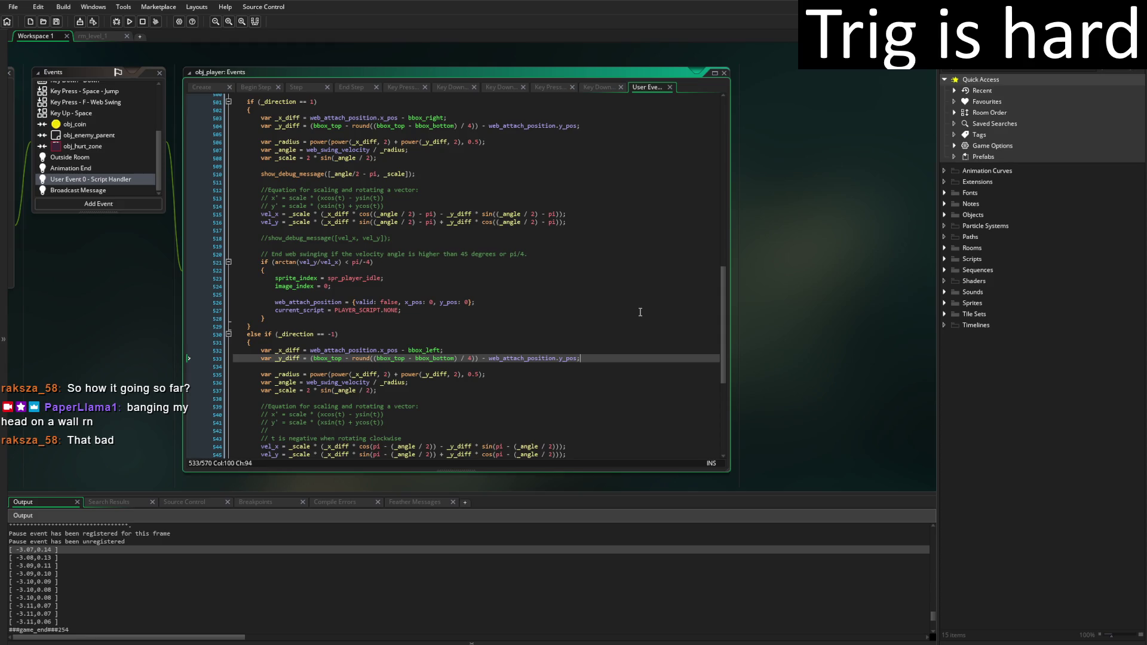
click(132, 20)
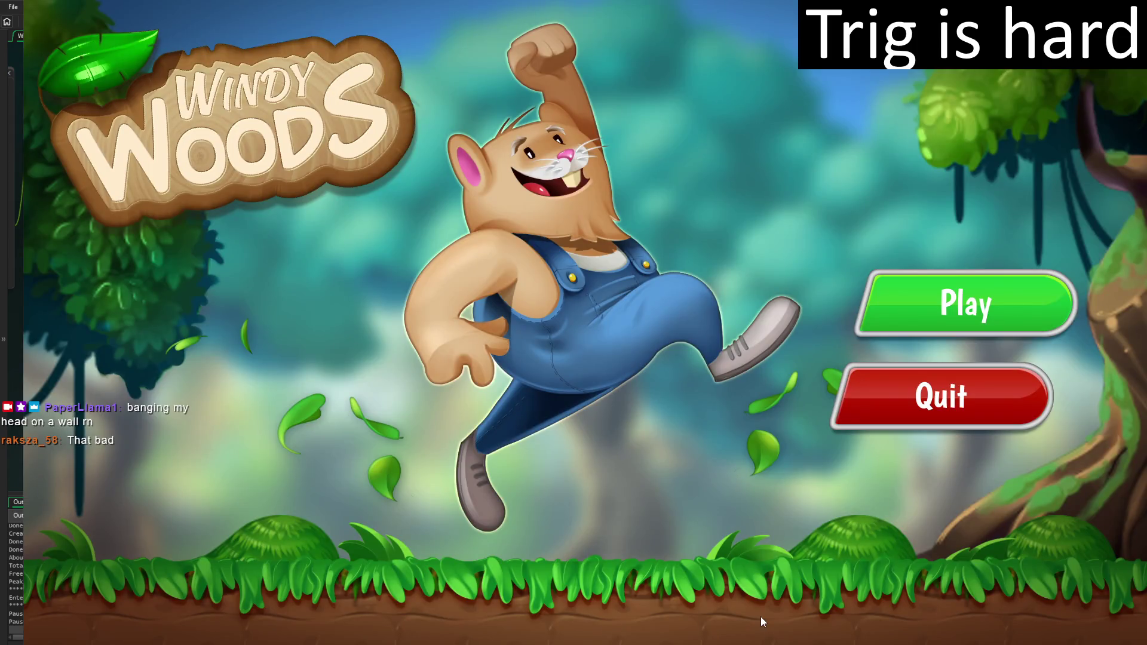
Play the first level, running and jumping left and right and triggering a web swing, then quit
click(1035, 307)
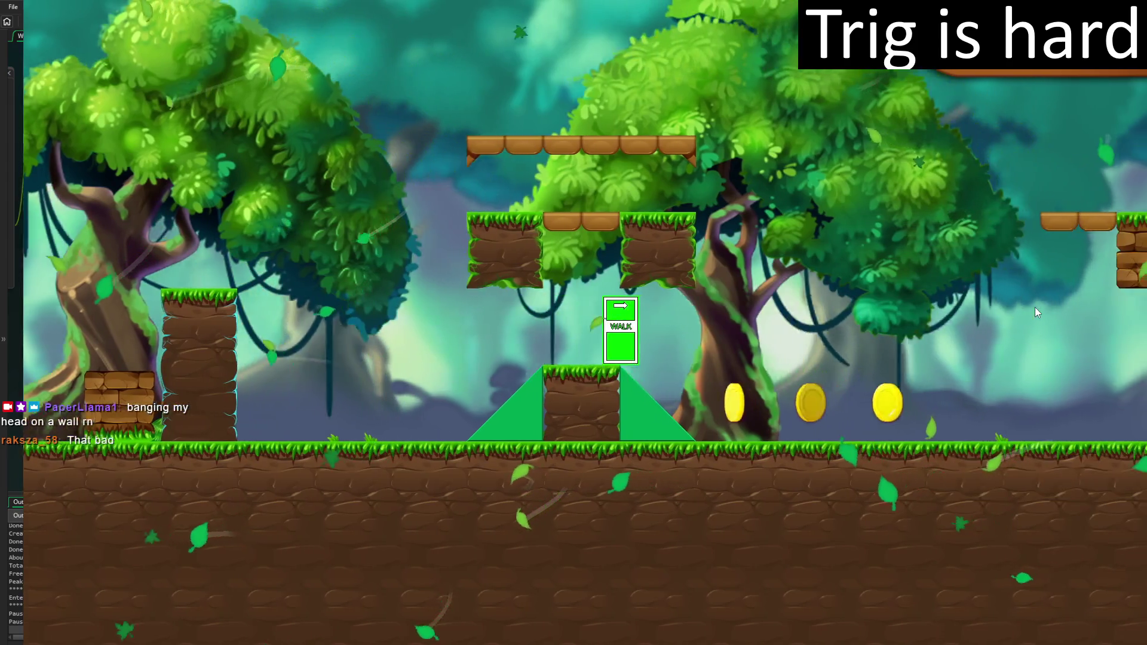
key(space)
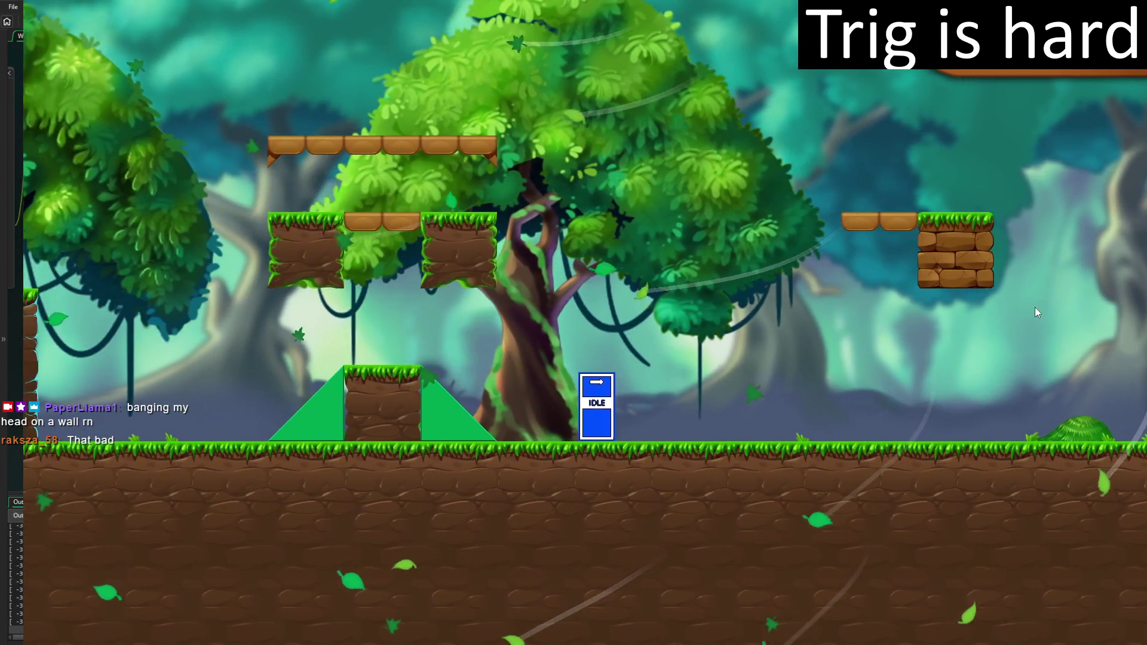
key(Right)
key(space)
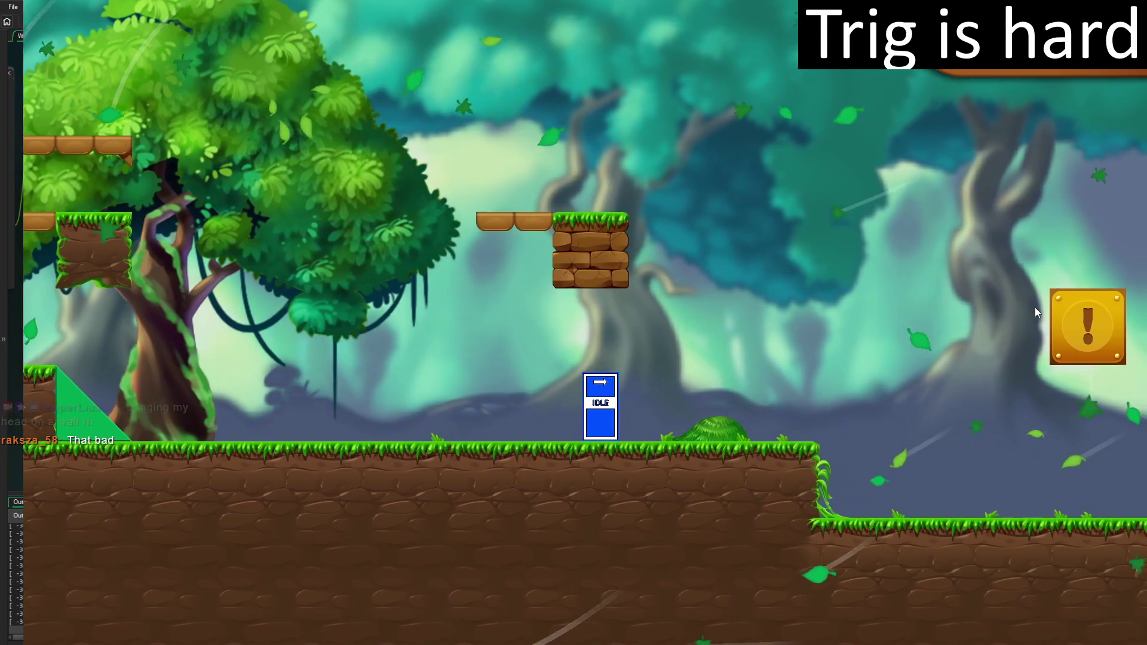
key(Left)
key(space)
key(space)
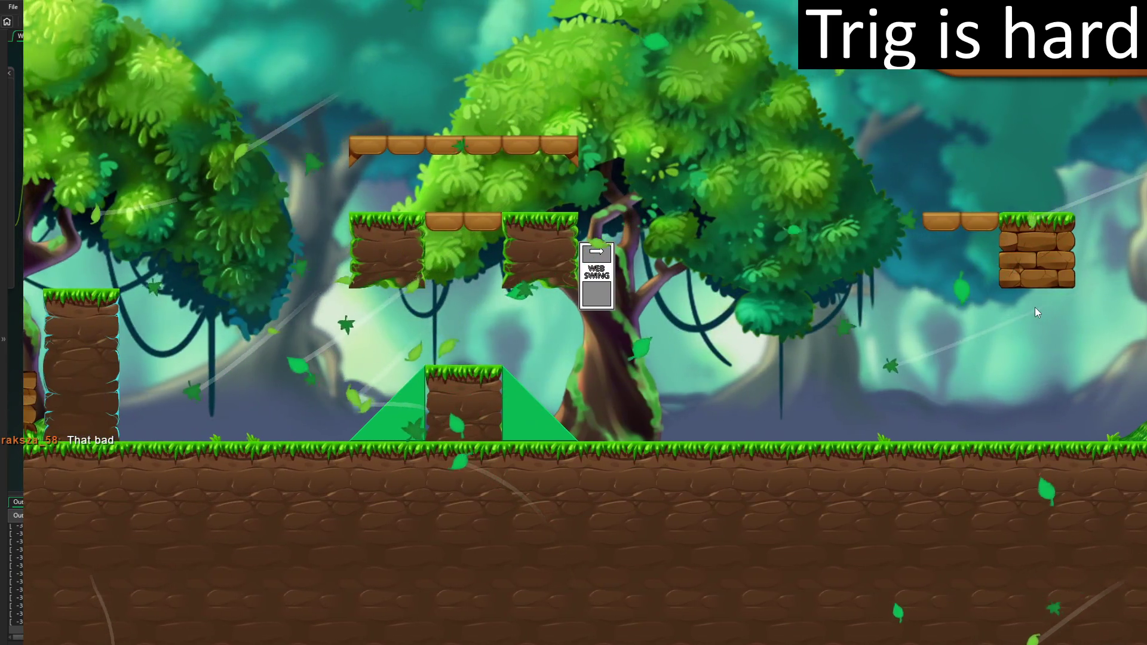
key(Right)
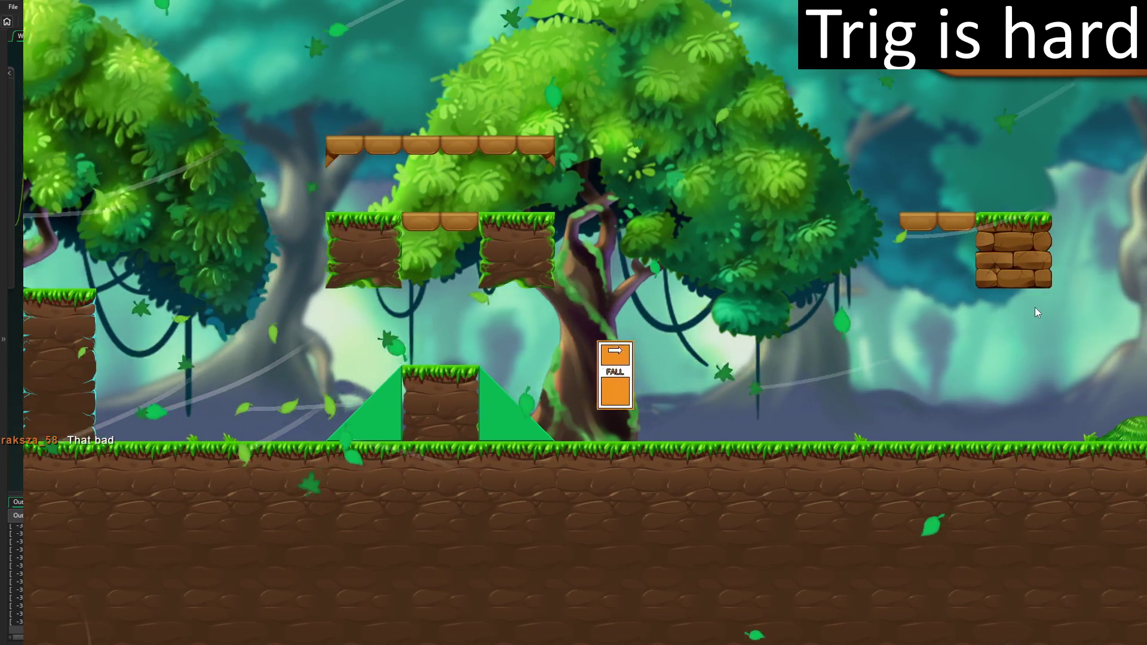
key(Right)
key(space)
key(space)
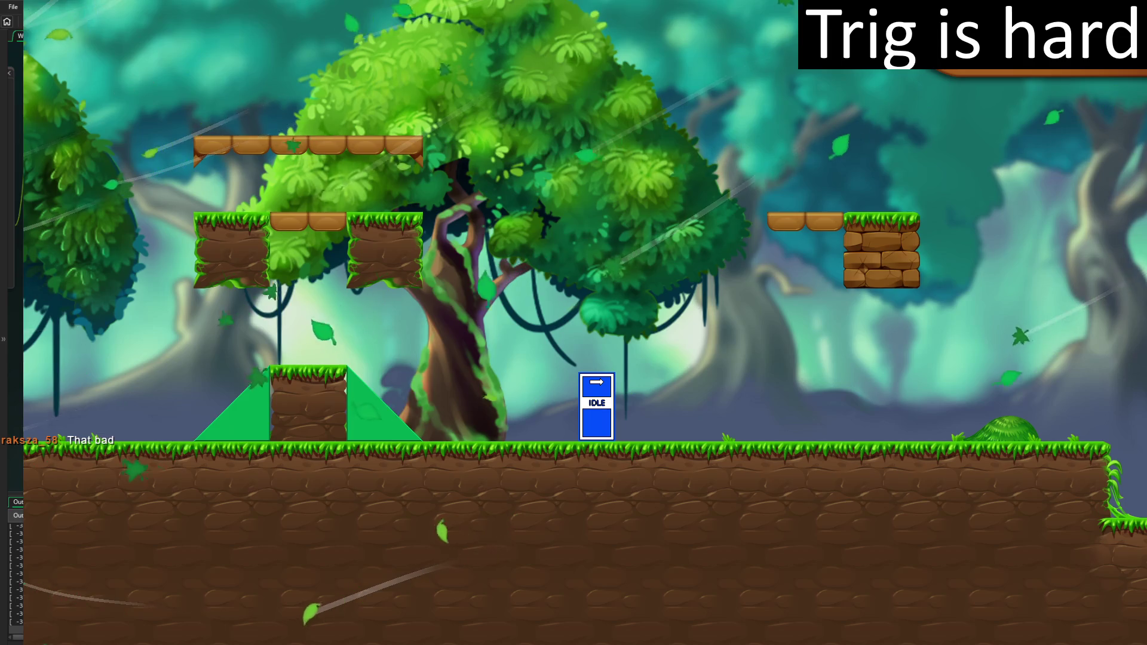
key(Escape)
scroll(414, 537, up, 5)
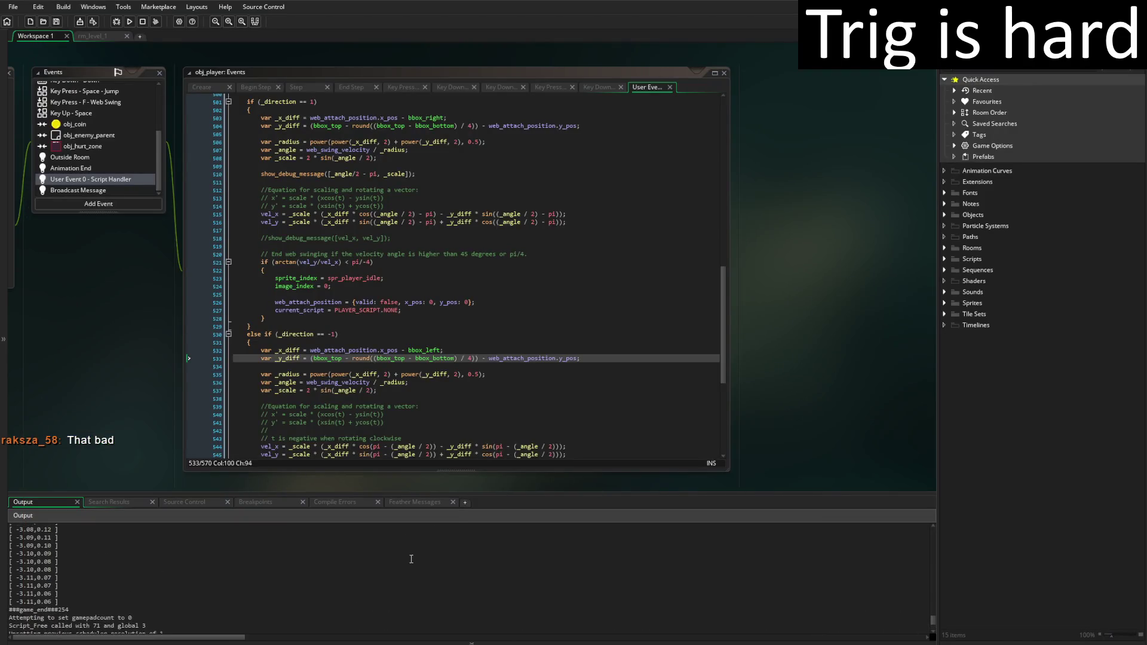
Scroll the Output log and select a printed debug value
scroll(411, 563, up, 10)
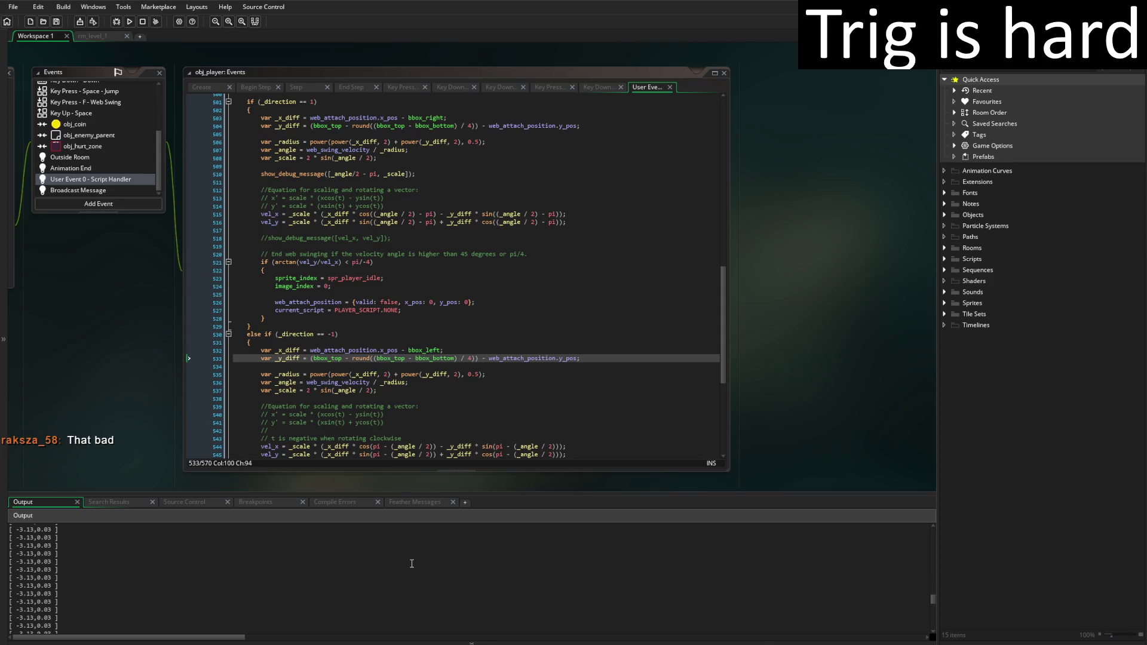
scroll(411, 564, down, 5)
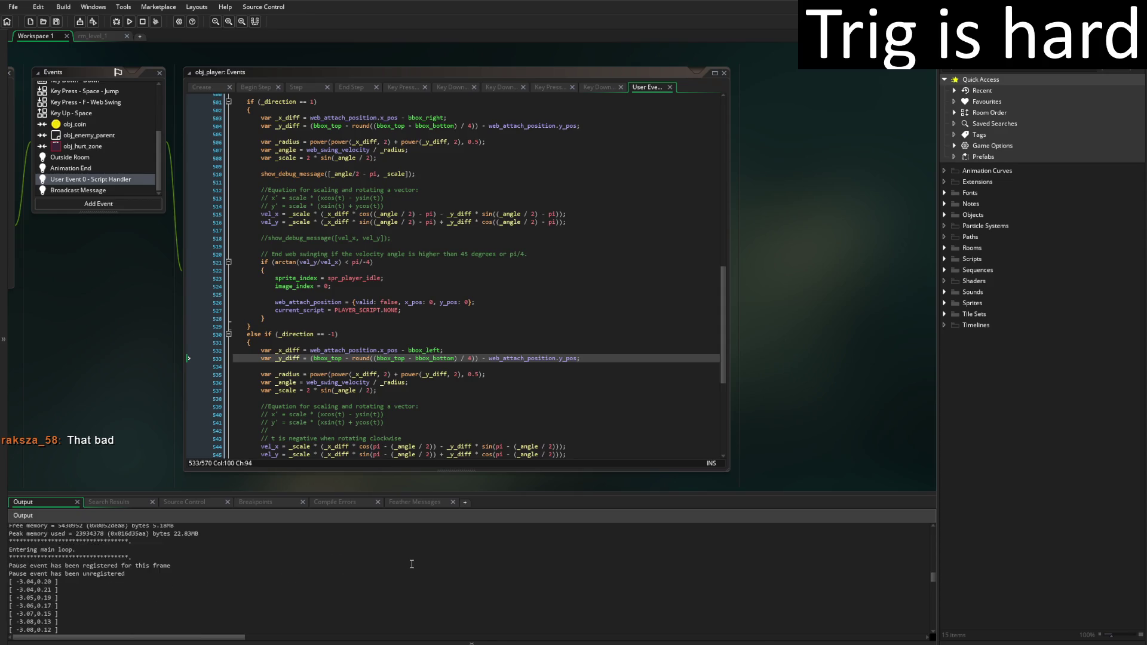
drag(68, 542, 8, 546)
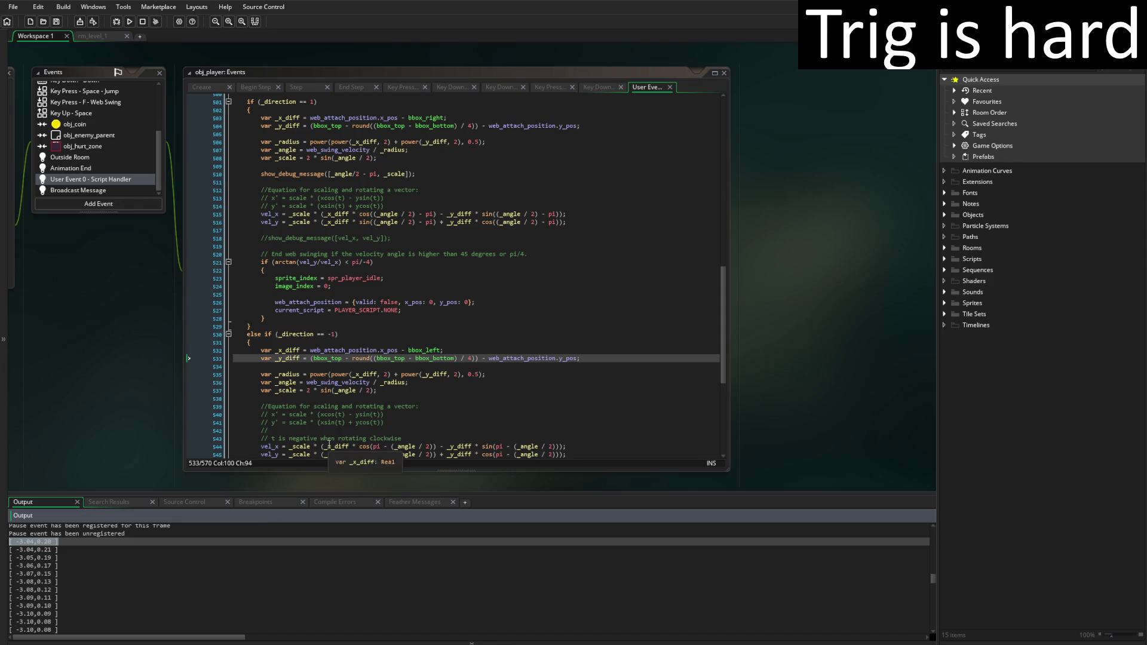
Comment out the line 510 angle–scale print, uncomment the vel_x, vel_y print, and save
click(262, 174)
text(//)
key(Down)
key(Down)
key(Down)
key(End)
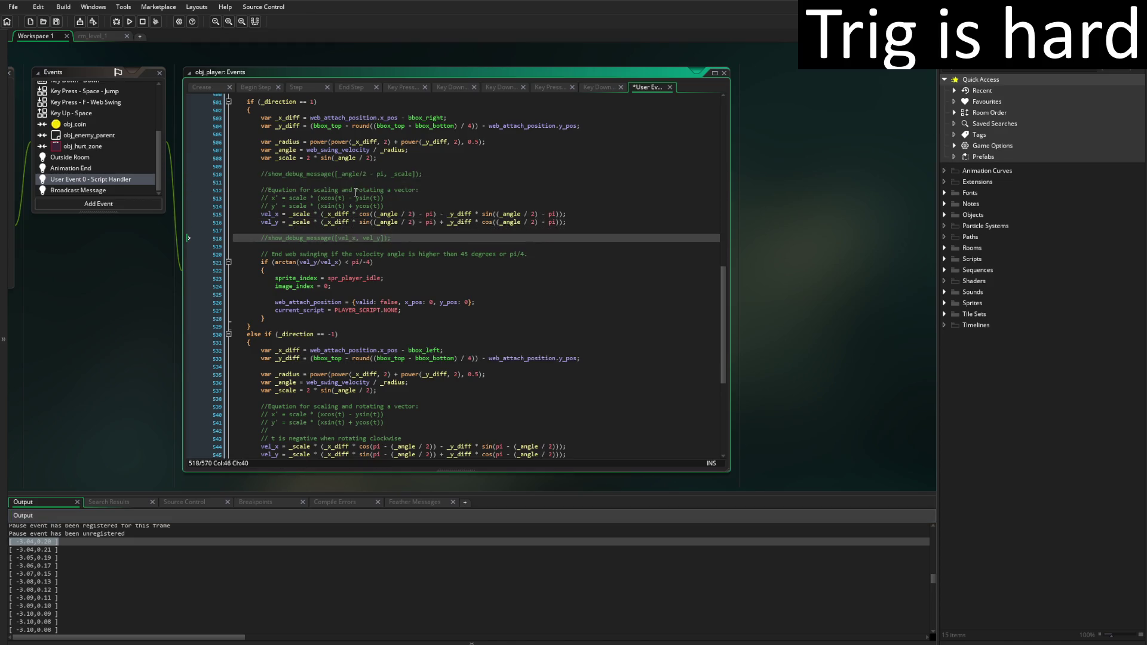
key(ctrl+shift+k)
key(ctrl+s)
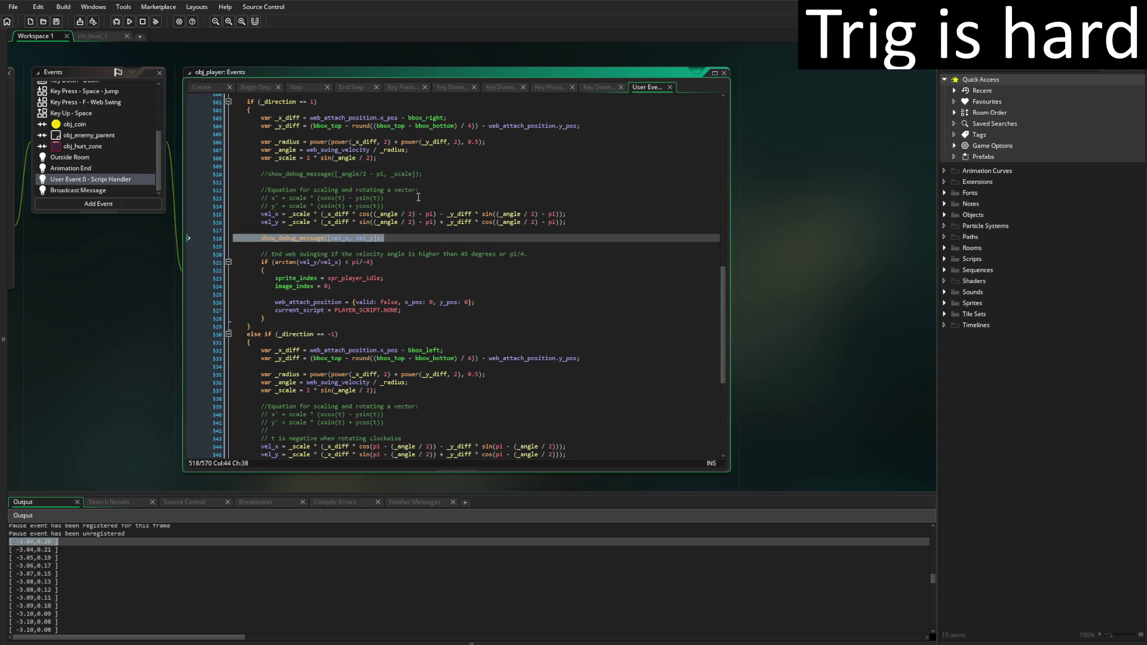
click(460, 235)
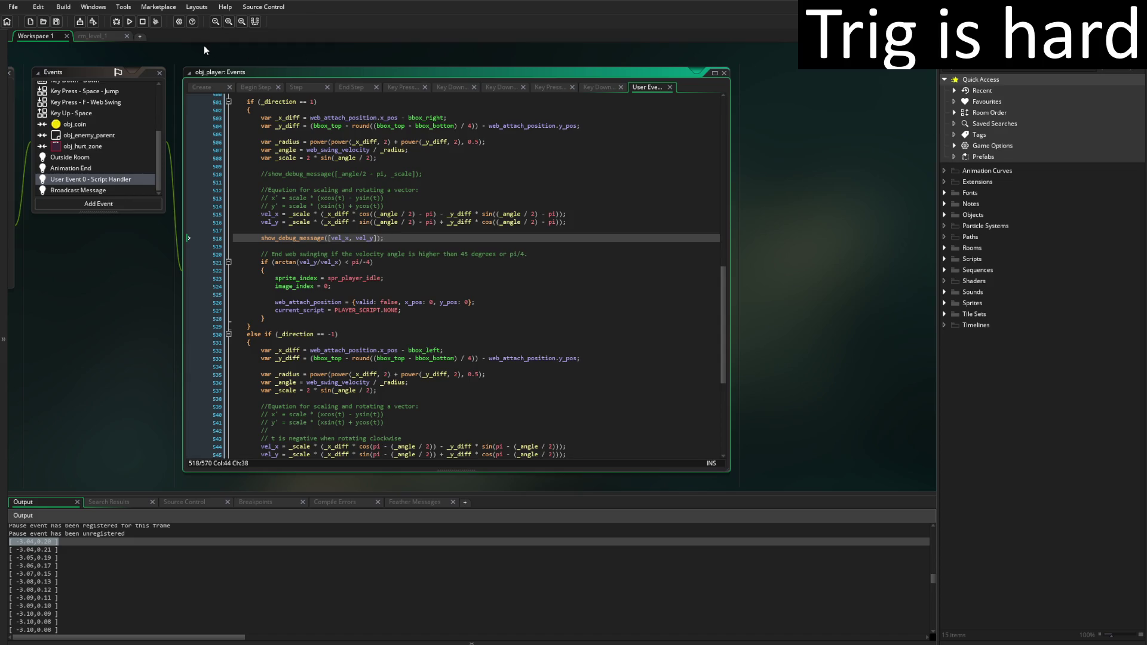
Launch Windy Woods, start the level with Play, then switch back to the IDE
click(130, 22)
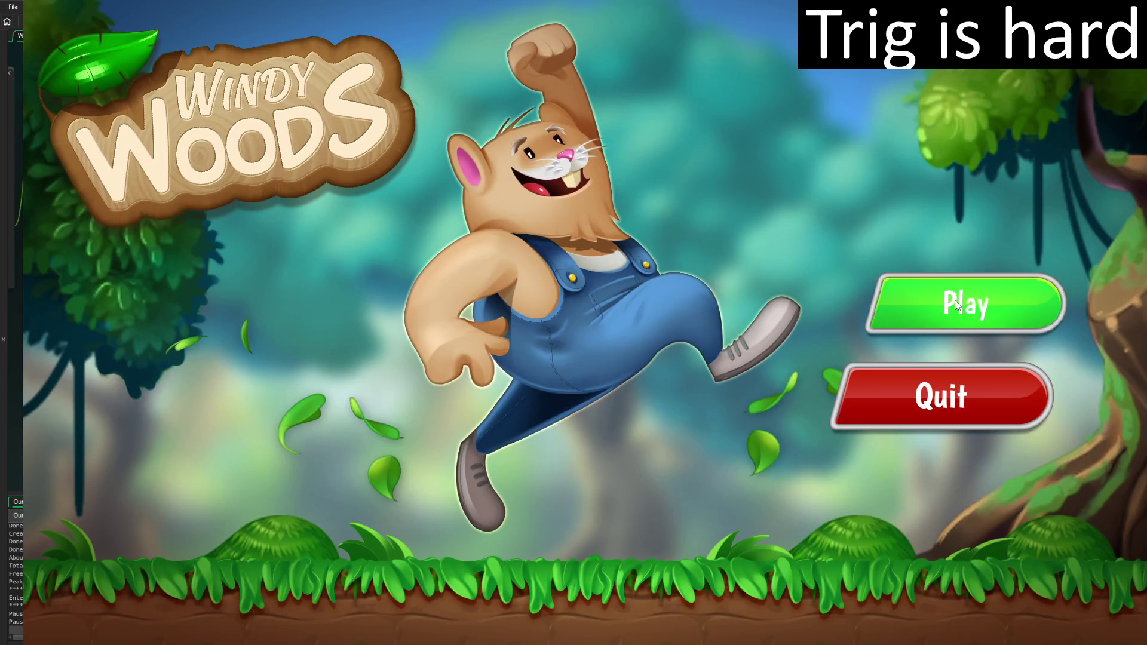
click(956, 305)
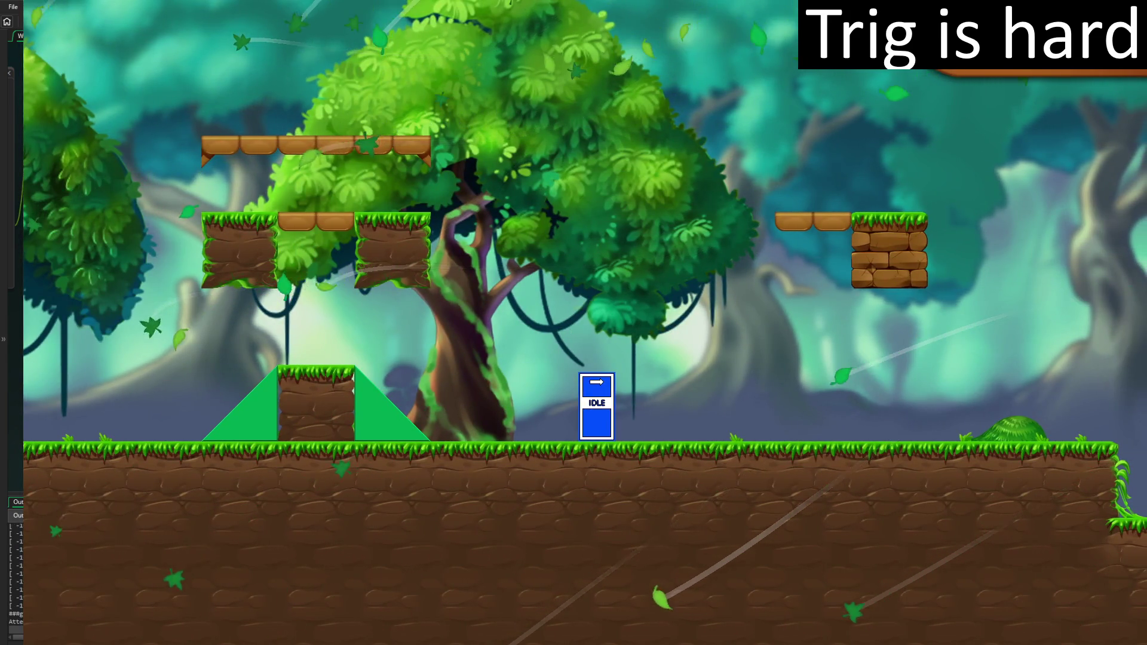
key(alt+Tab)
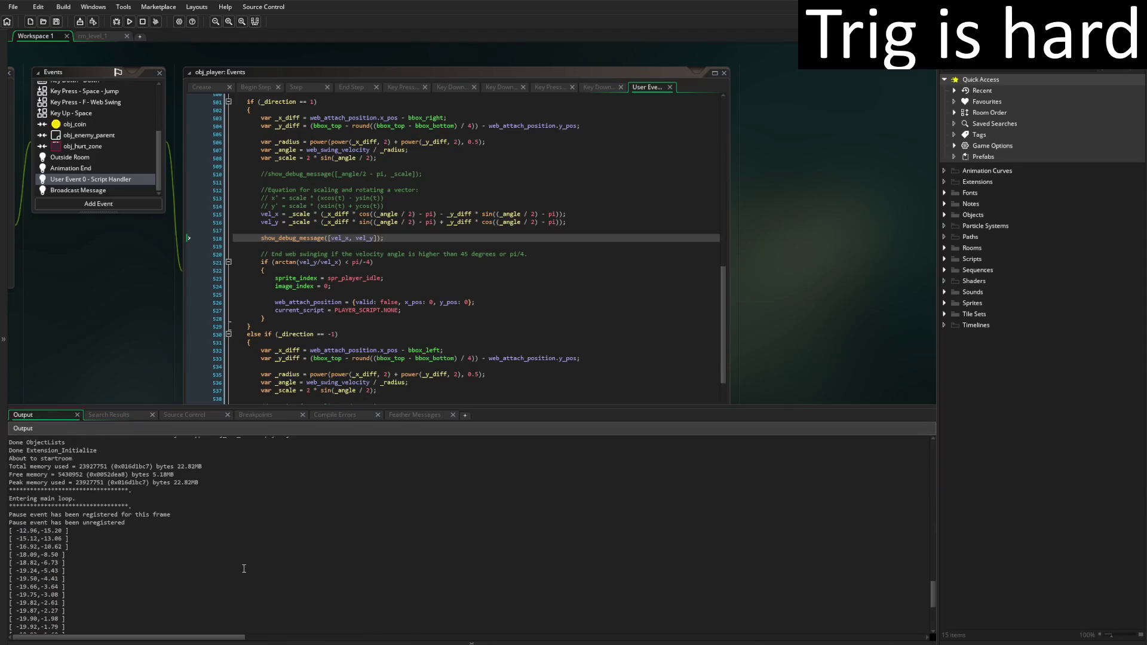
Negate _scale on lines 508 and 537 with a leading minus, save, and relaunch the game
drag(77, 511, 9, 511)
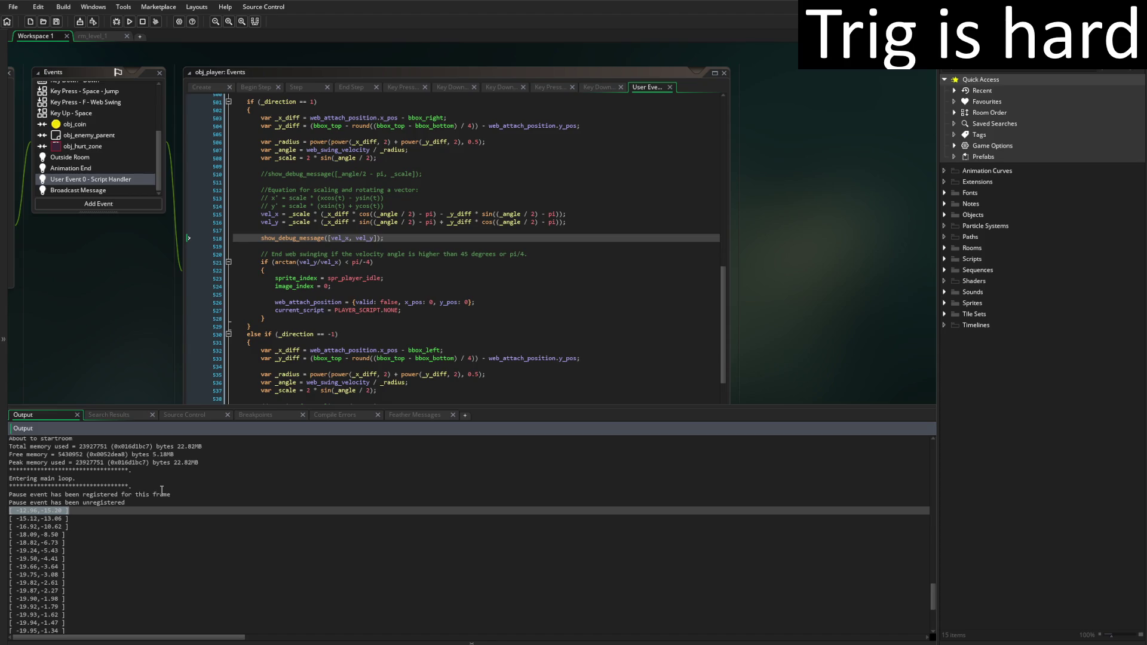
click(308, 160)
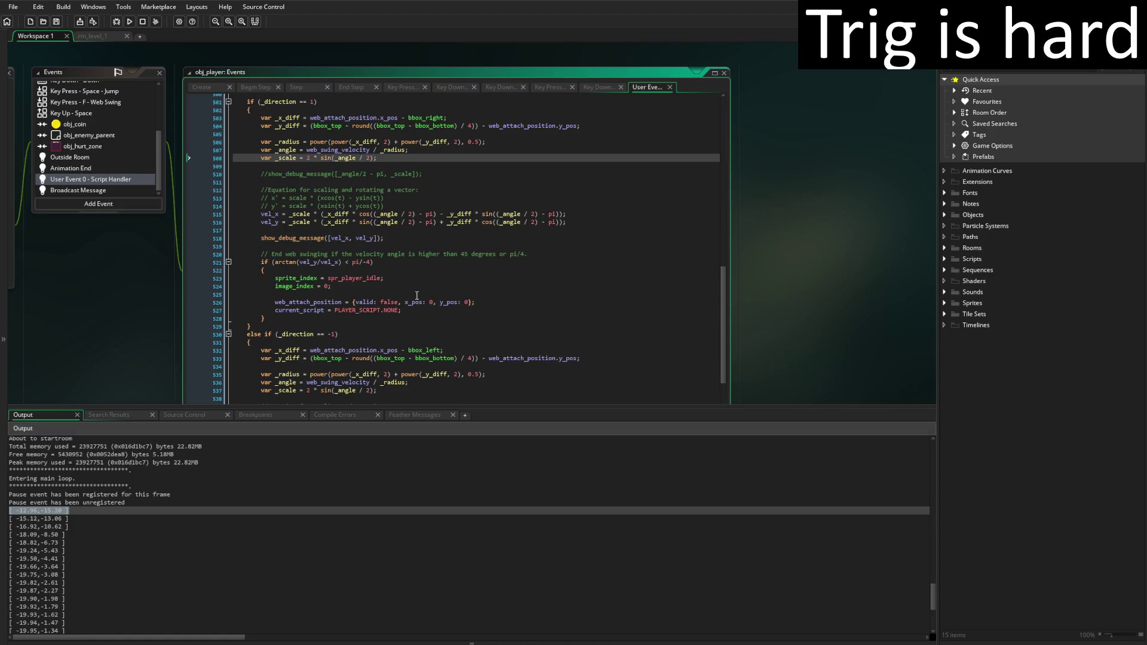
text(-)
scroll(416, 296, down, 9)
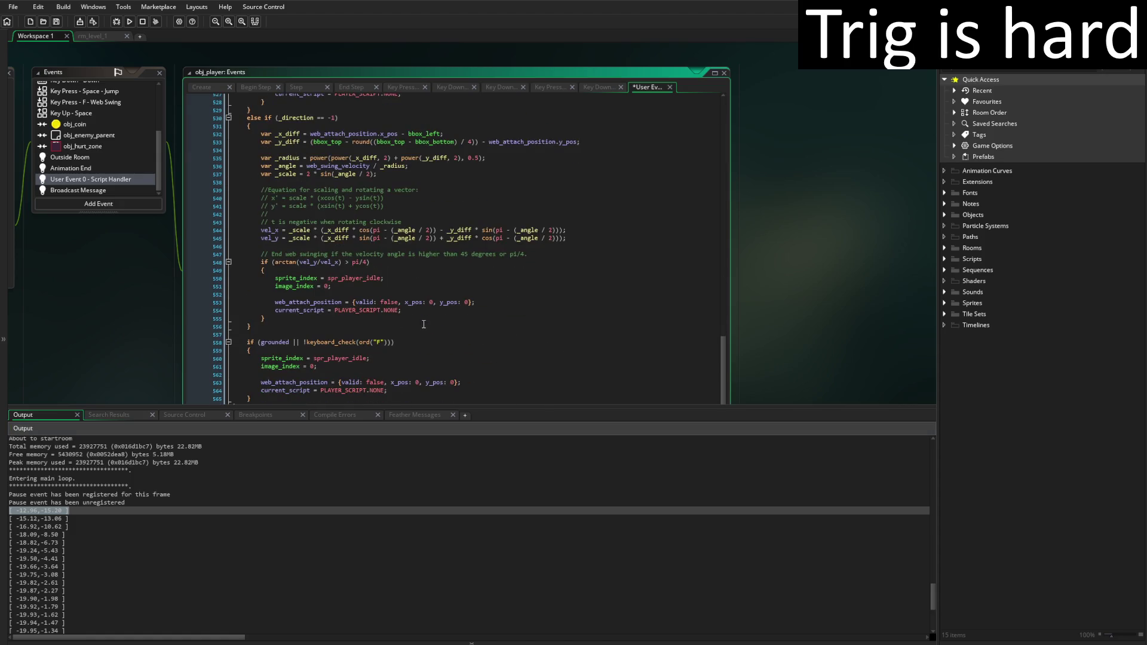
scroll(422, 322, up, 3)
click(307, 255)
text(-)
key(ctrl+s)
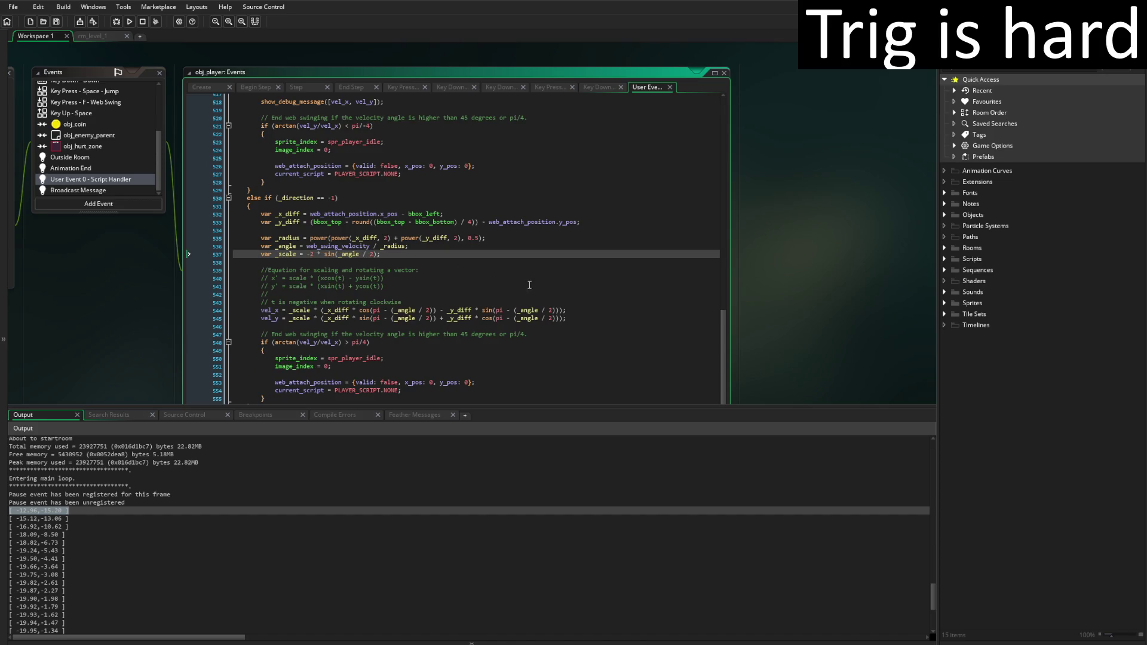
scroll(530, 285, up, 3)
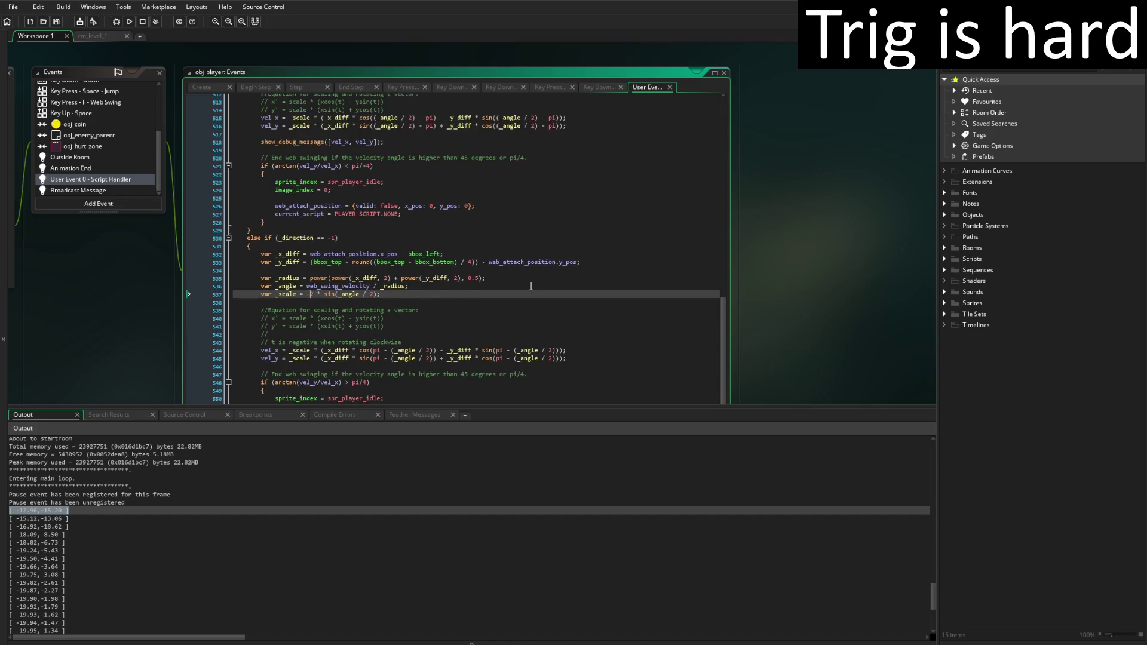
click(136, 22)
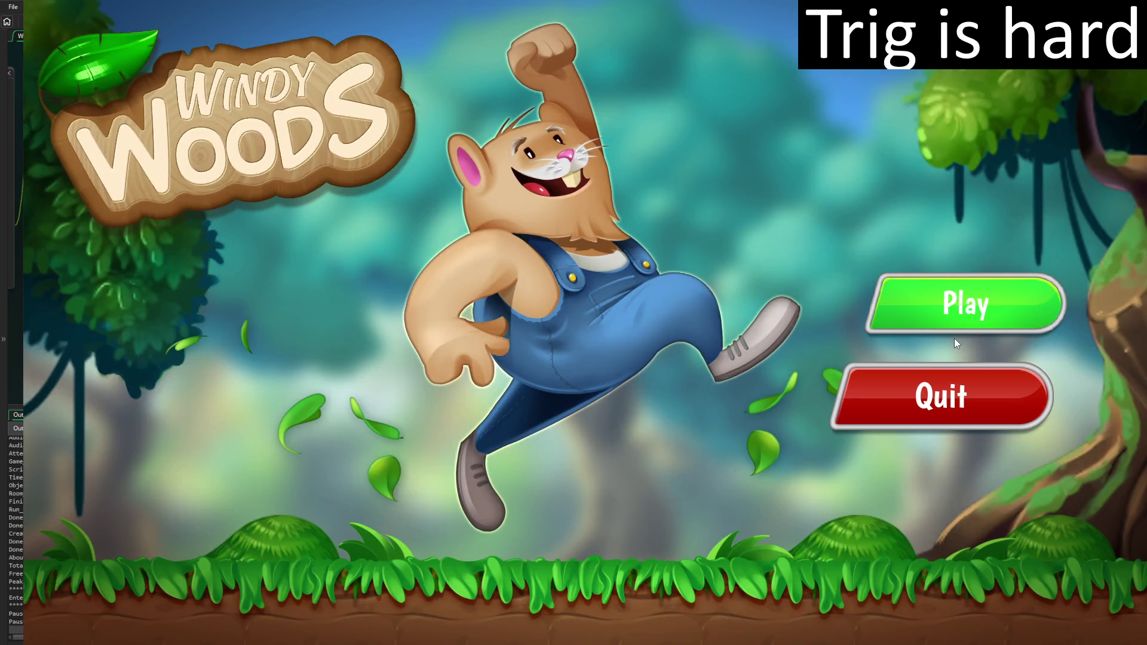
Play the level with the negated scale, walking, jumping and web-swinging both directions, then quit
click(955, 338)
key(Right)
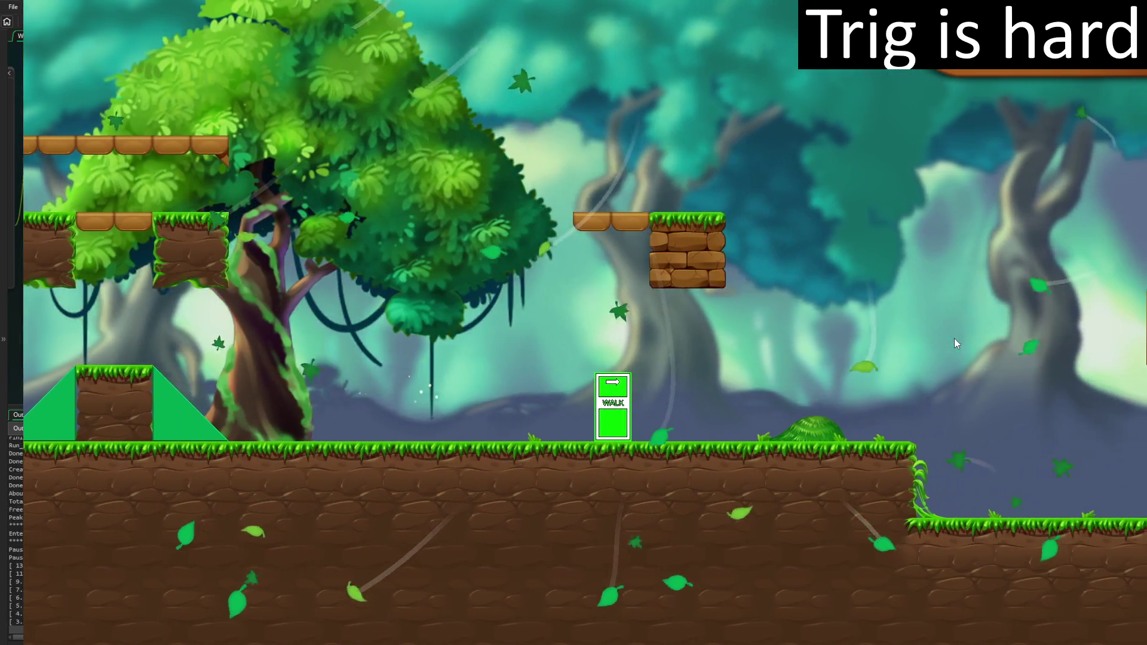
key(Right)
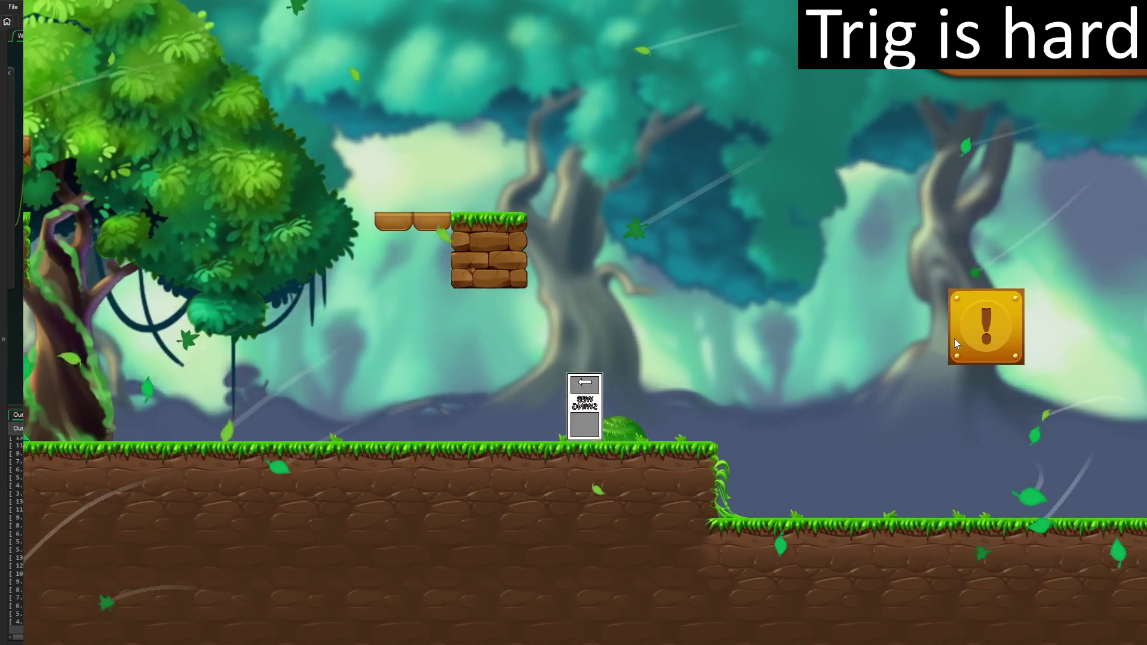
key(Right)
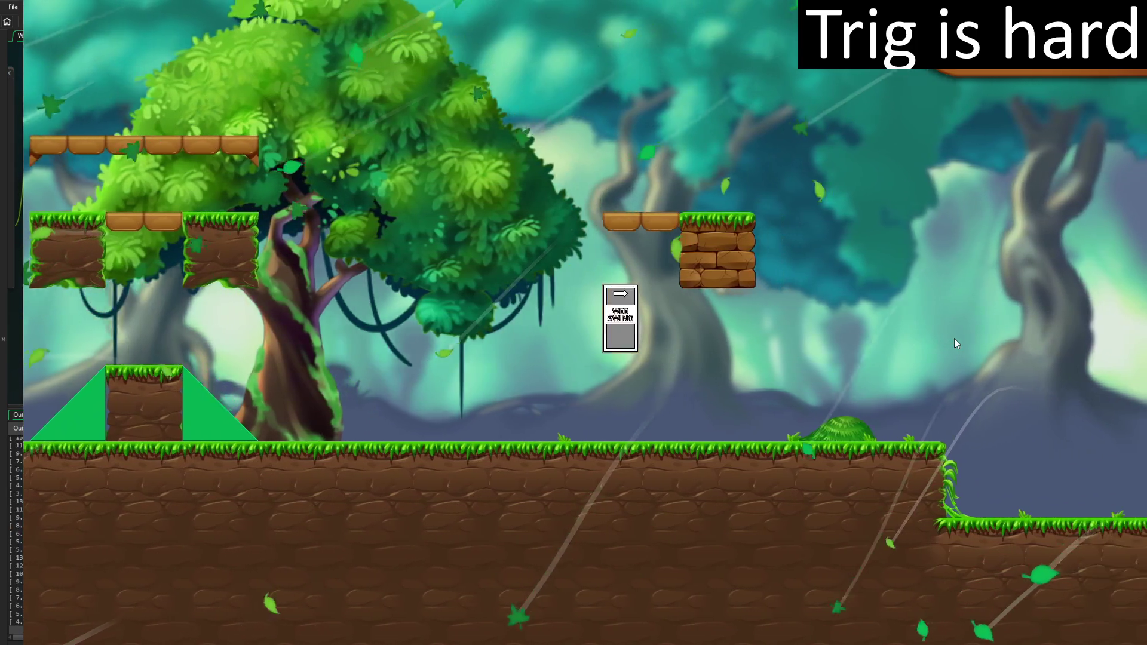
key(Left)
key(space)
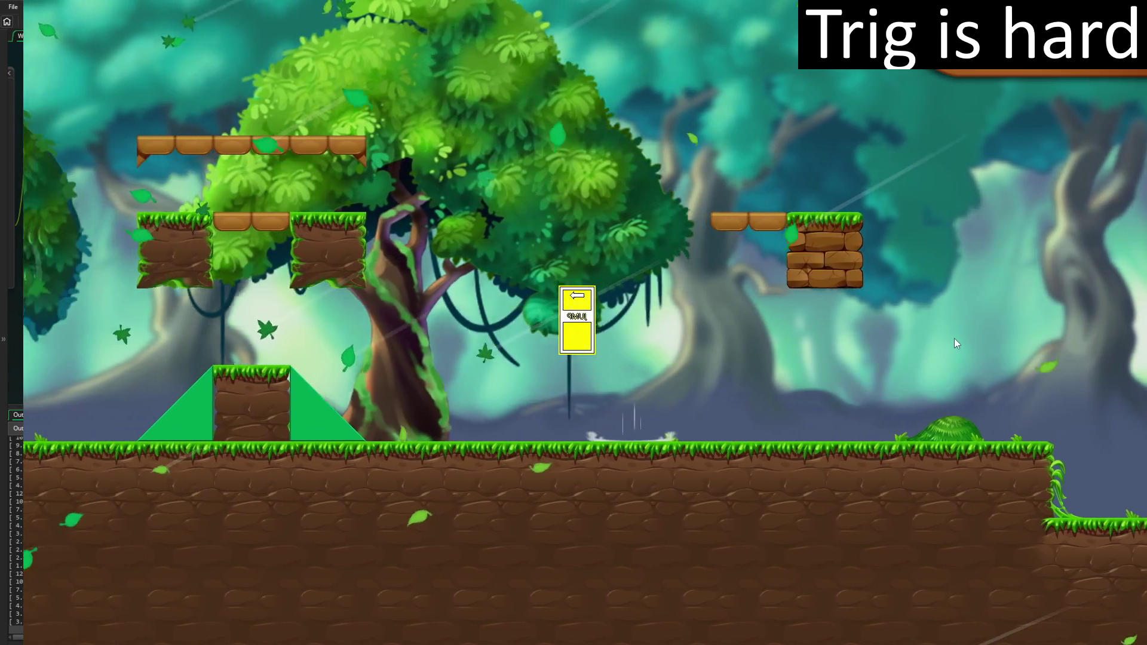
key(Right)
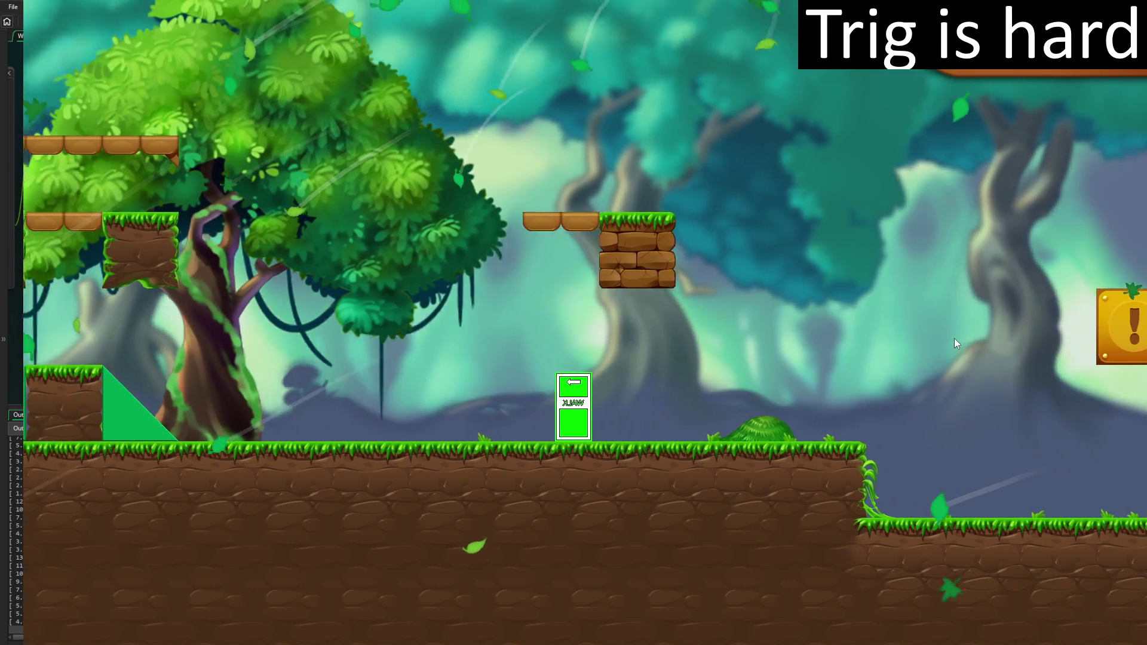
key(space)
key(Right)
key(Left)
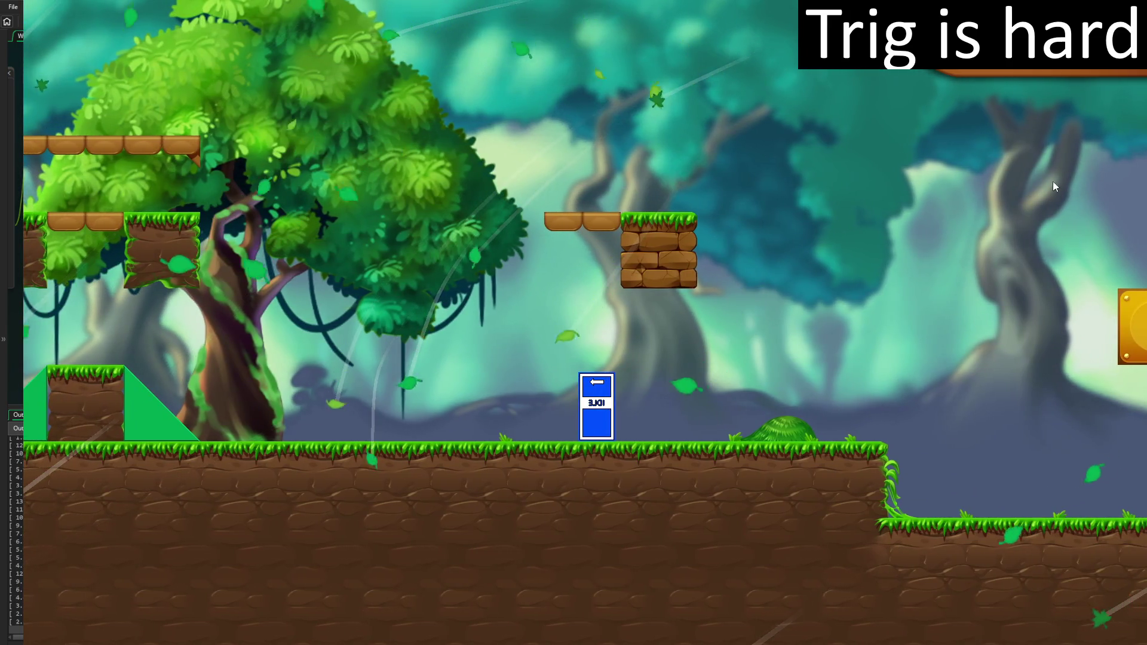
key(Escape)
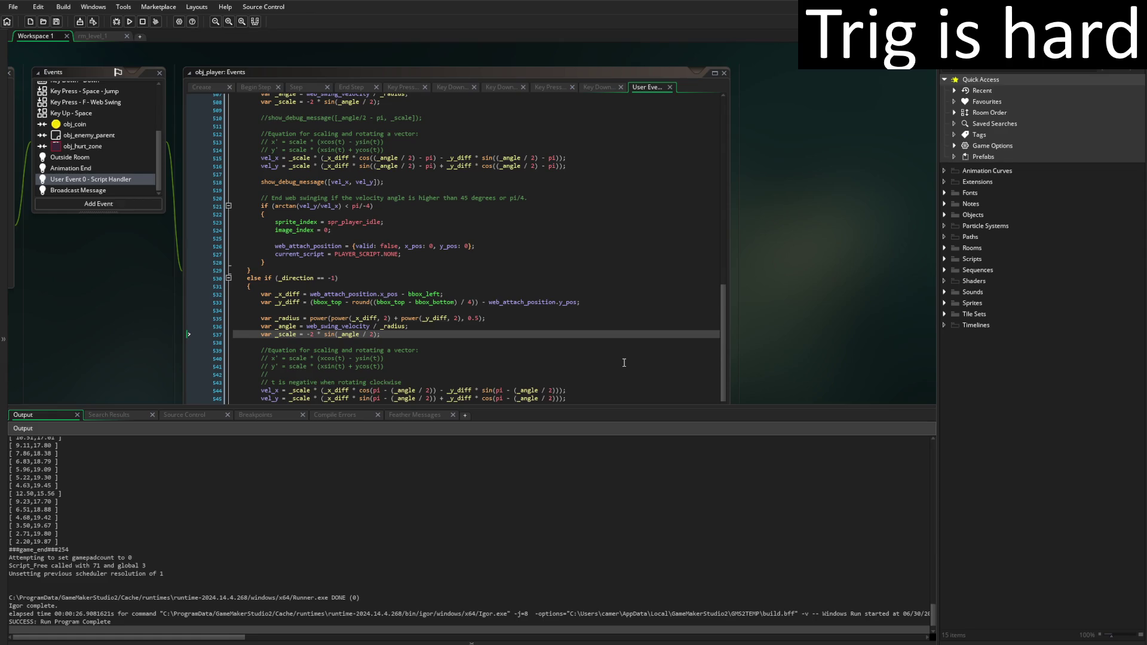
key(F5)
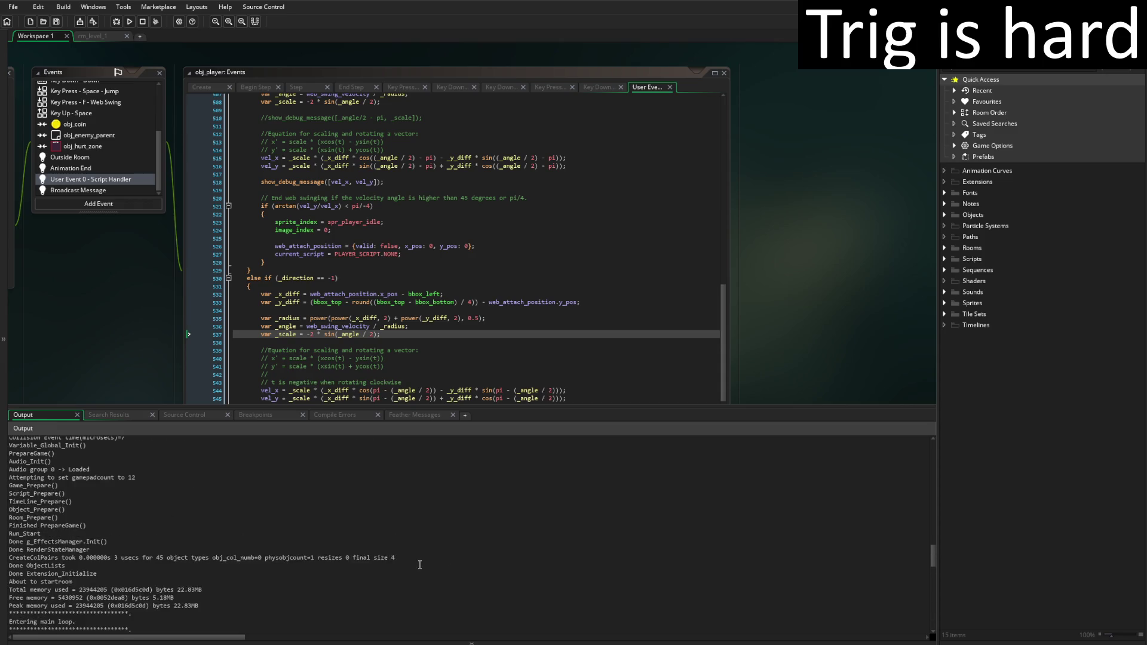
scroll(422, 554, down, 3)
click(3, 515)
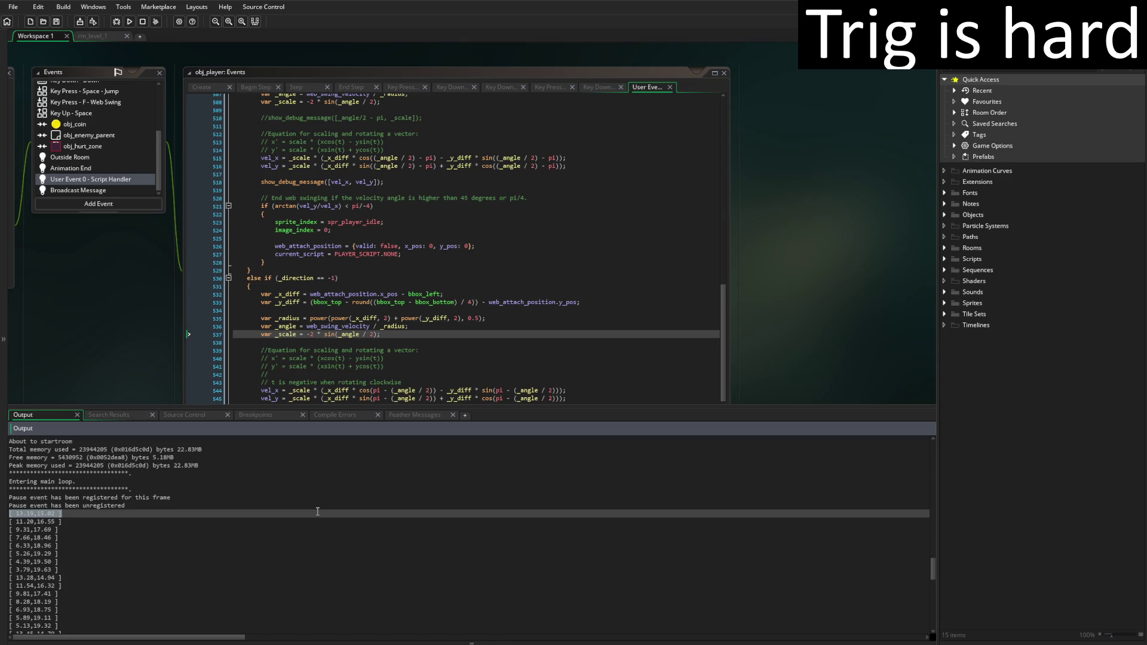
click(310, 102)
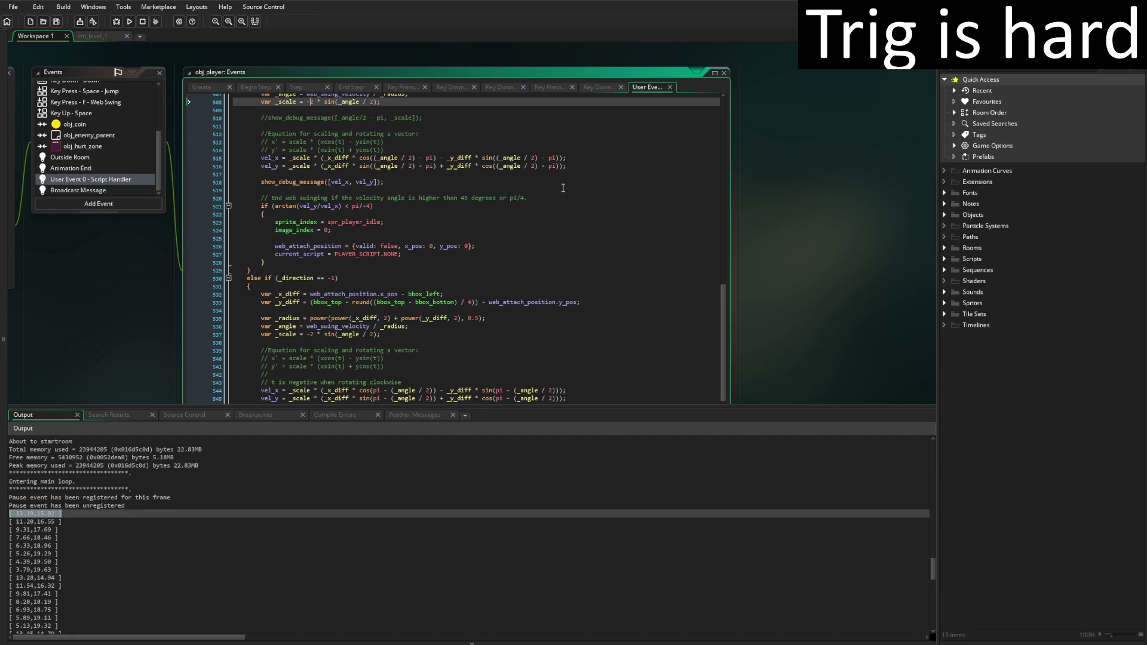
scroll(545, 180, up, 3)
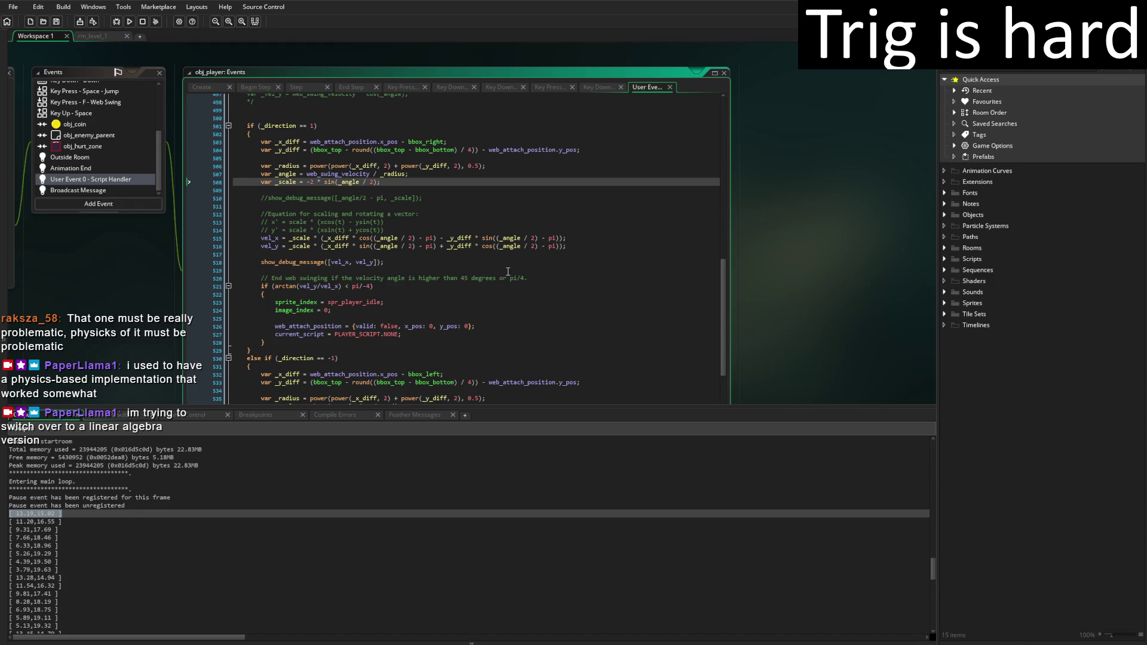
On lines 515–516, make vel_x add and vel_y subtract the _y_diff term
key(Down)
key(Down)
key(Down)
key(BackSpace)
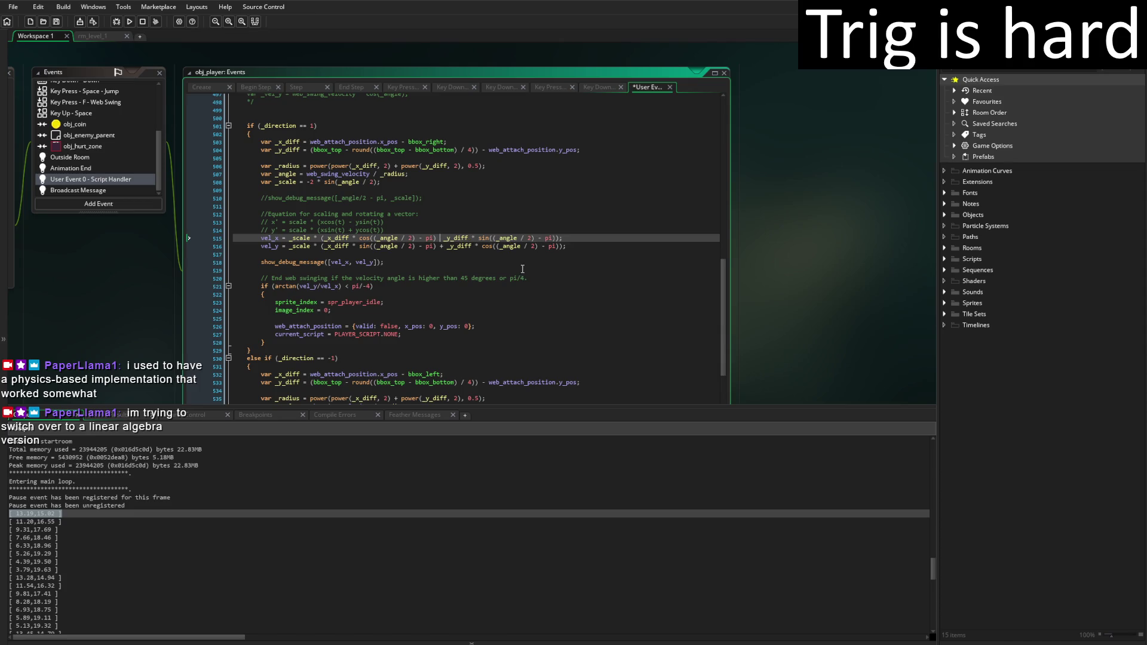
key(Return)
text(+)
key(BackSpace)
key(BackSpace)
text(+)
key(Down)
key(BackSpace)
text(-)
Apply the same sign swap on lines 544–545 in the else branch and save
scroll(522, 270, down, 8)
click(441, 299)
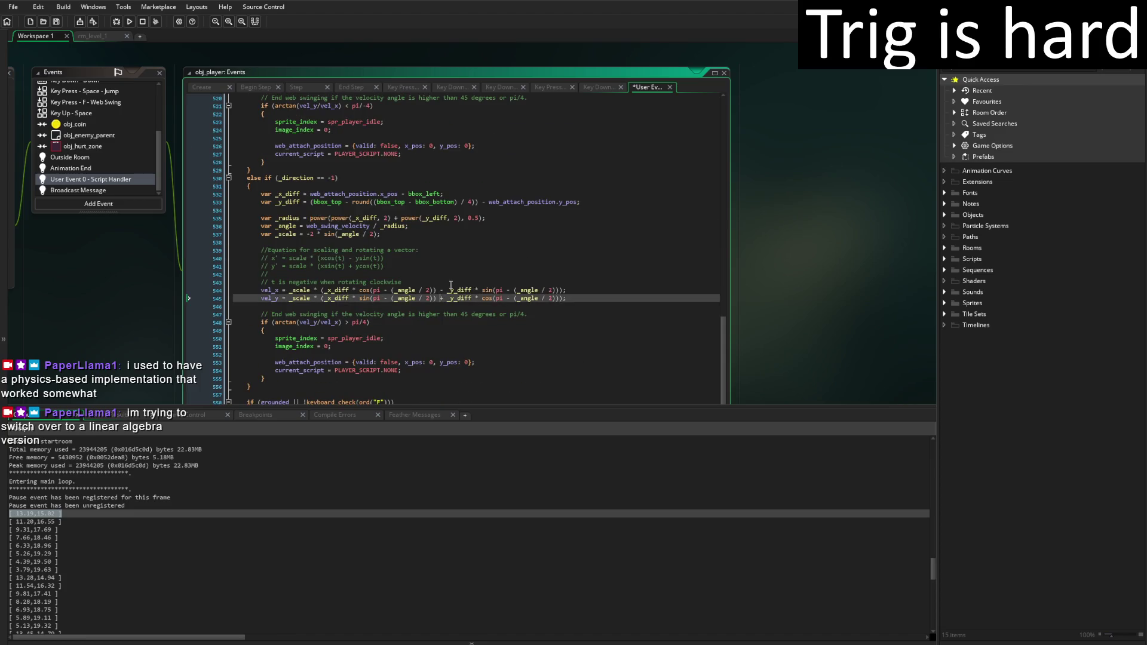
key(BackSpace)
text(-)
key(Up)
key(BackSpace)
text(+)
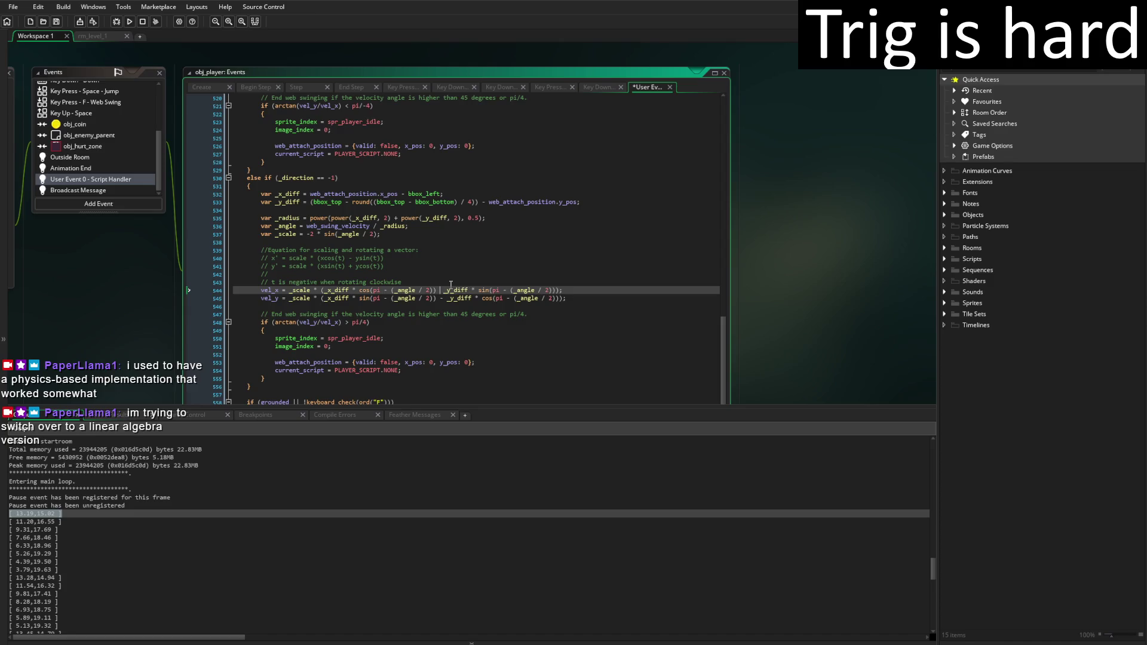
key(ctrl+s)
Launch Windy Woods to test the swapped _y_diff signs
scroll(511, 258, up, 1)
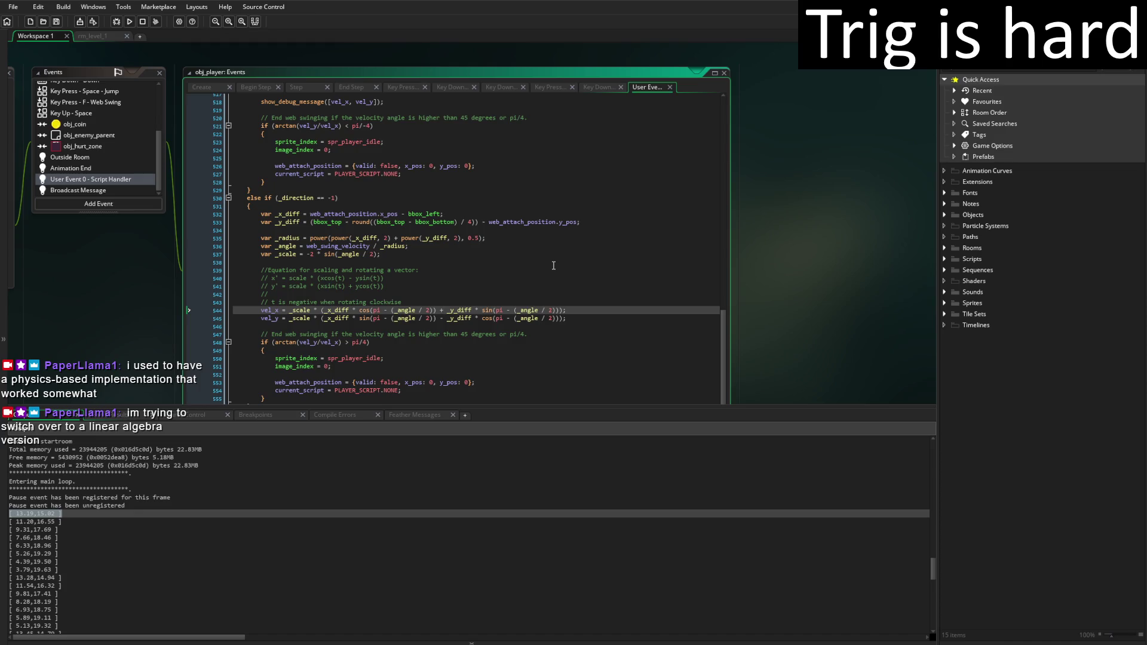
scroll(527, 277, up, 3)
scroll(512, 279, up, 3)
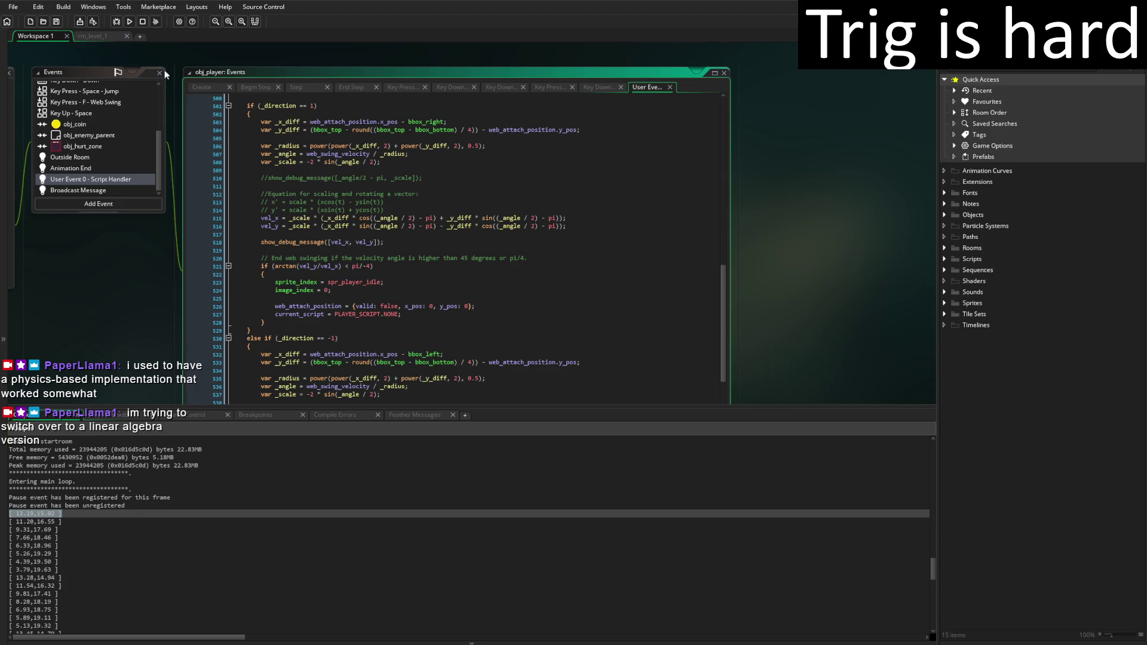
click(130, 22)
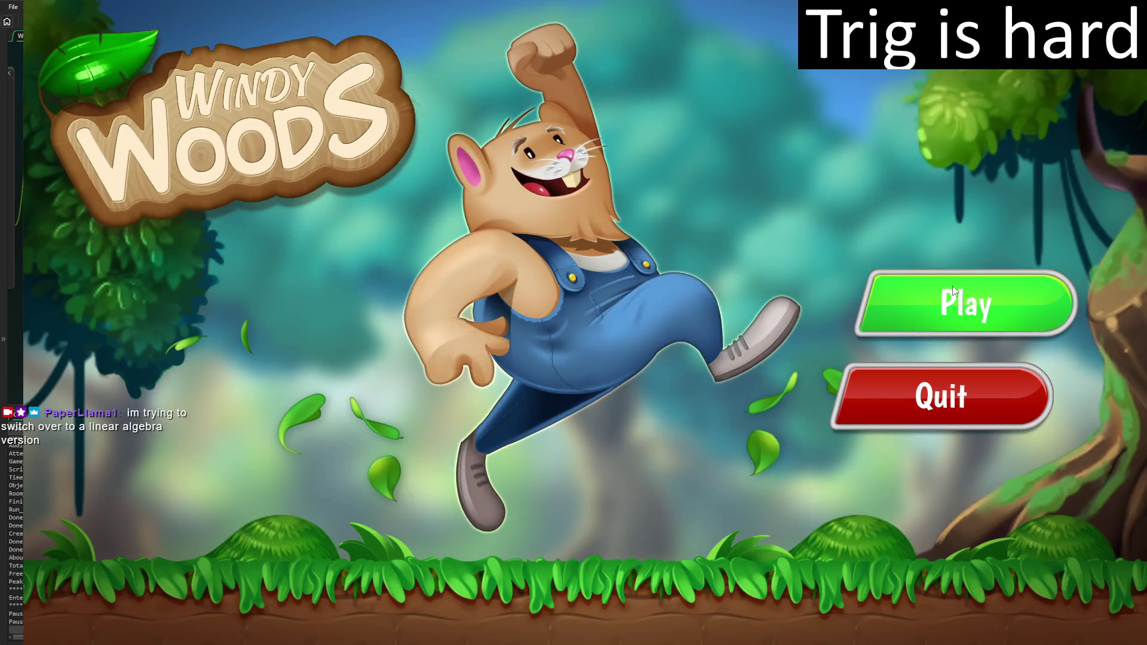
Play the first level, running right and jumping into the brick and ! blocks, then quit
click(952, 286)
key(Right)
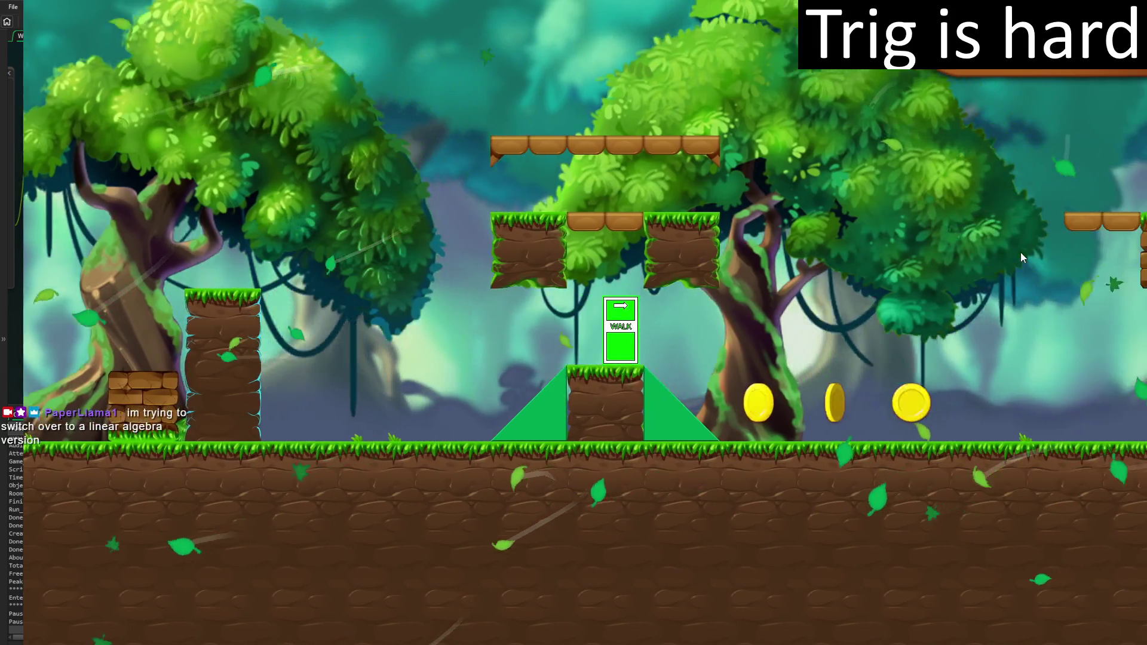
key(space)
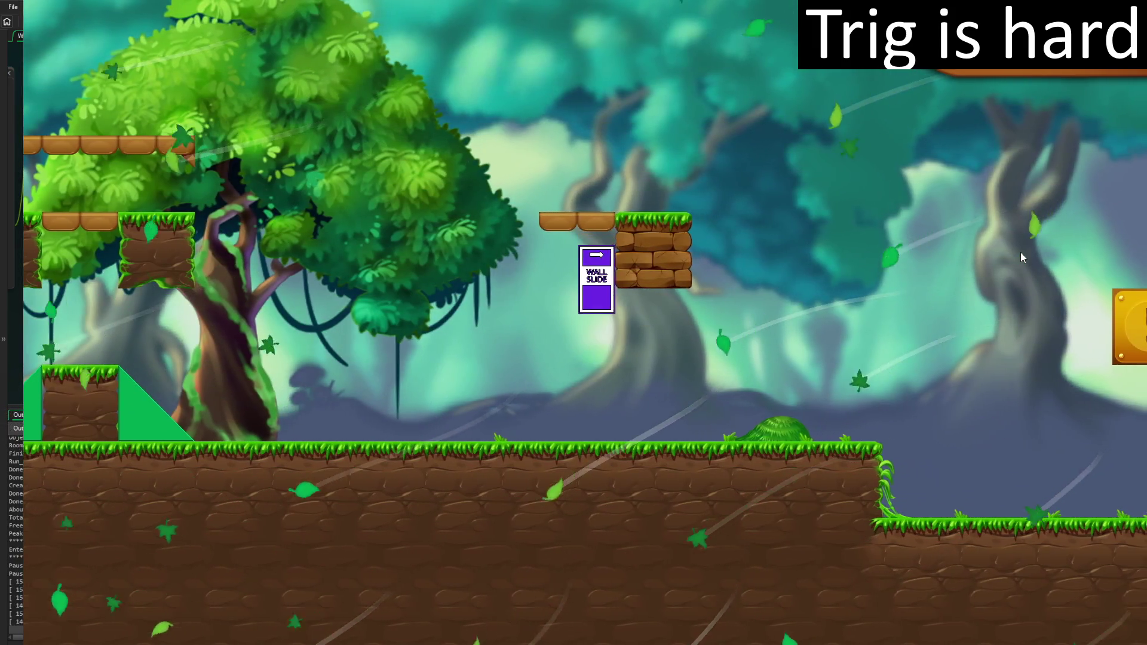
key(space)
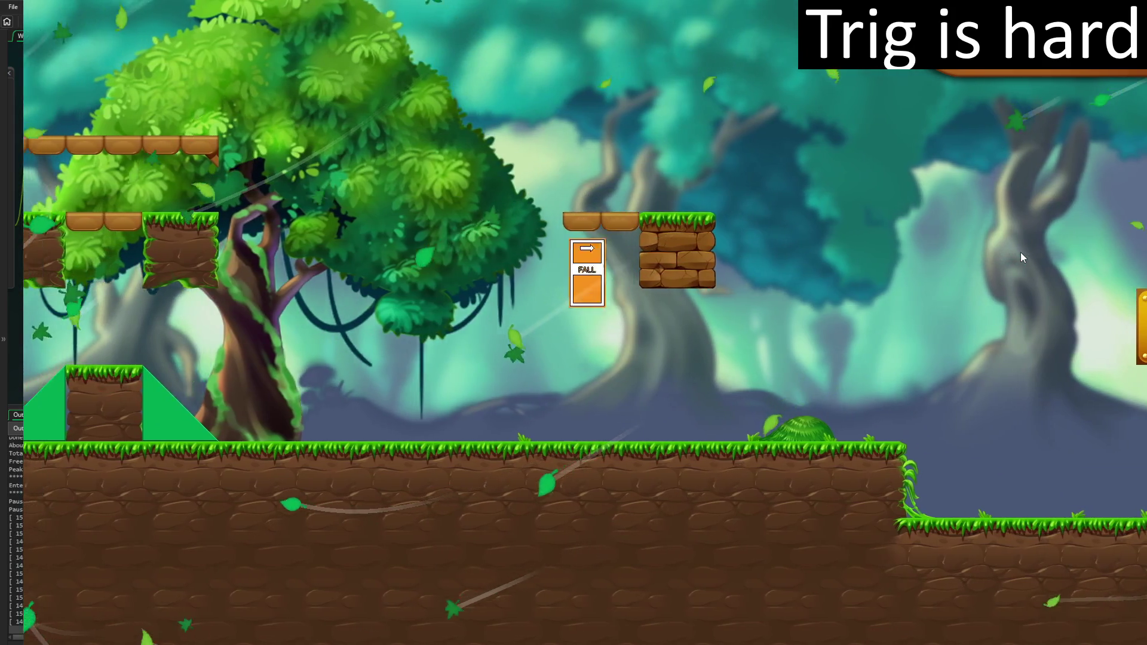
key(space)
key(space)
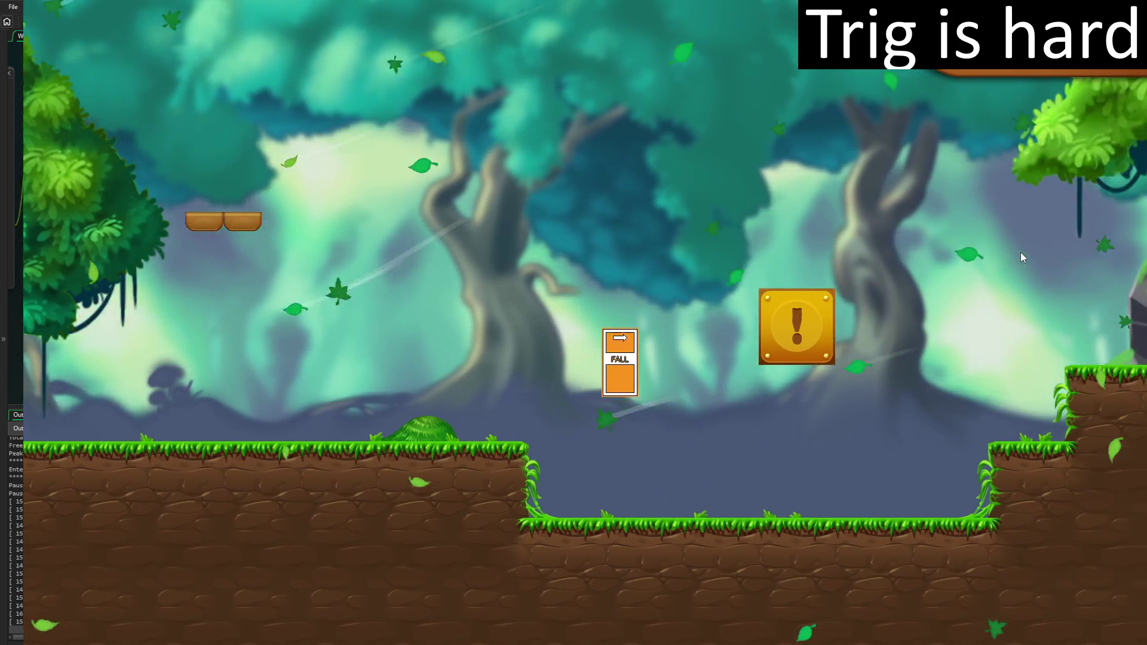
key(space)
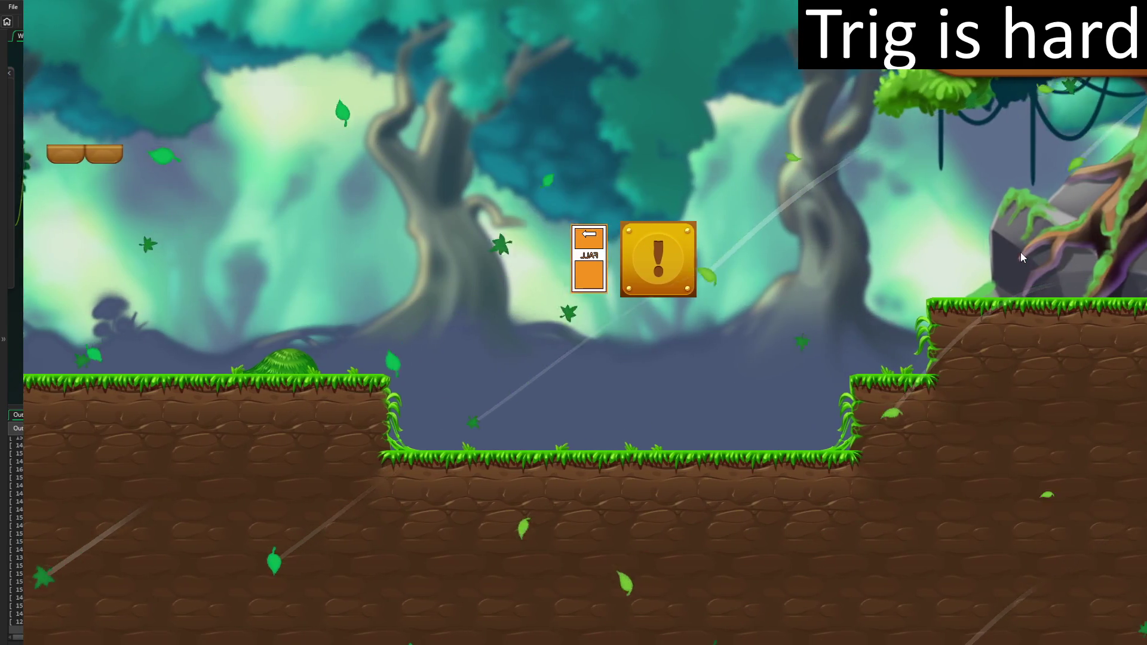
key(space)
key(space)
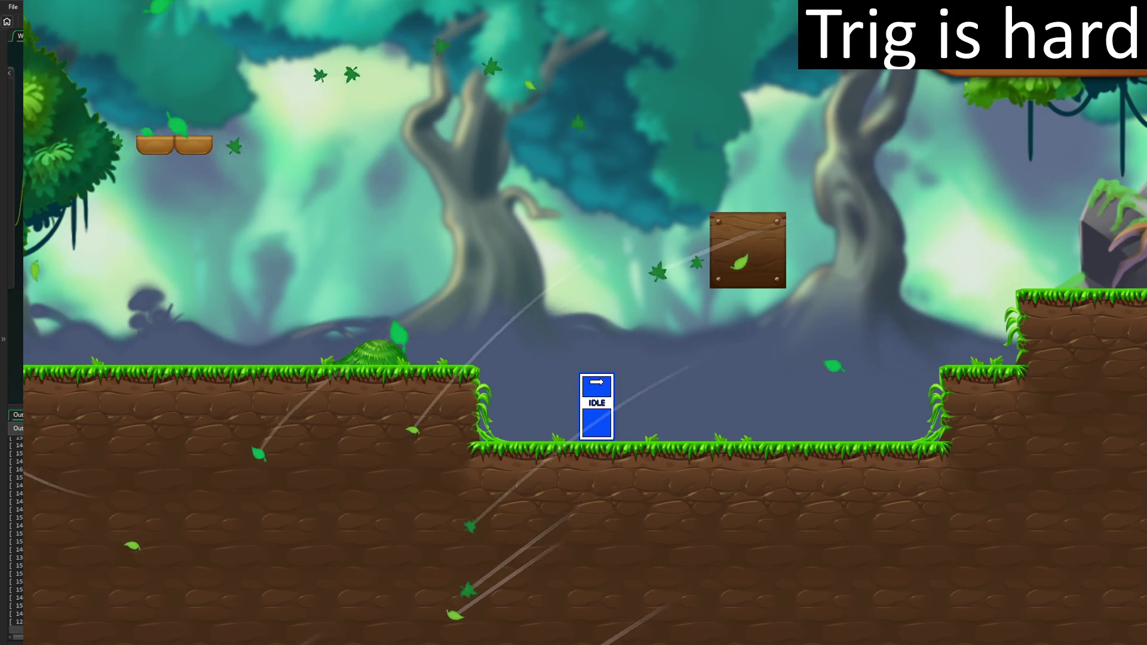
key(Escape)
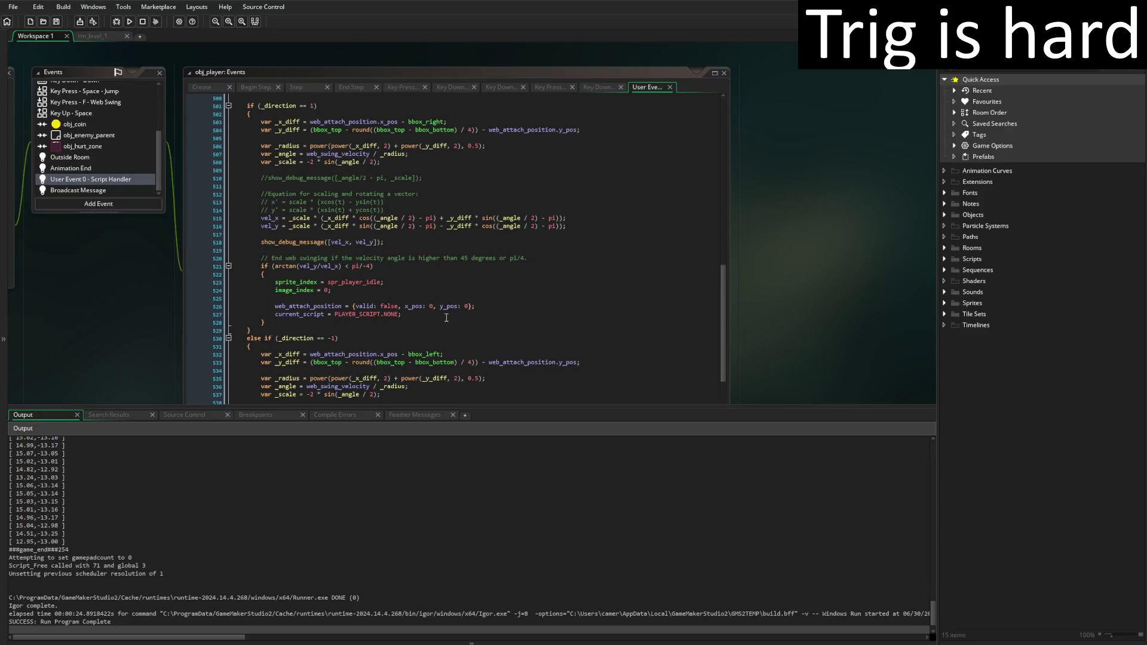
Scroll the Output log up and drag the splitter down to enlarge the code editor
scroll(421, 313, up, 3)
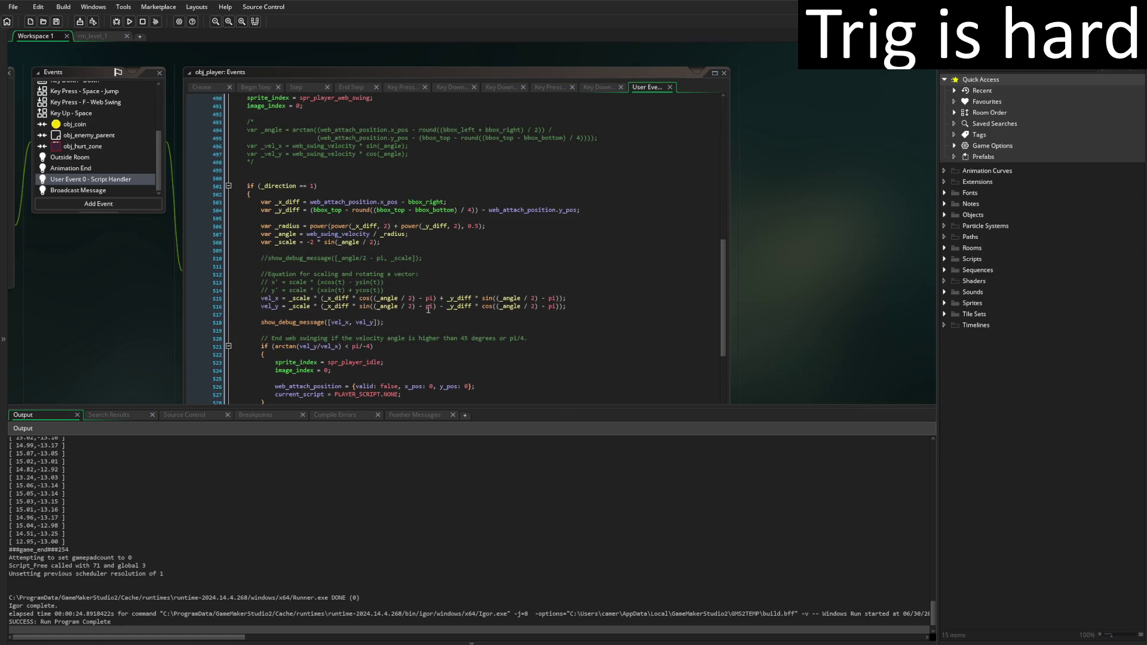
scroll(317, 460, up, 10)
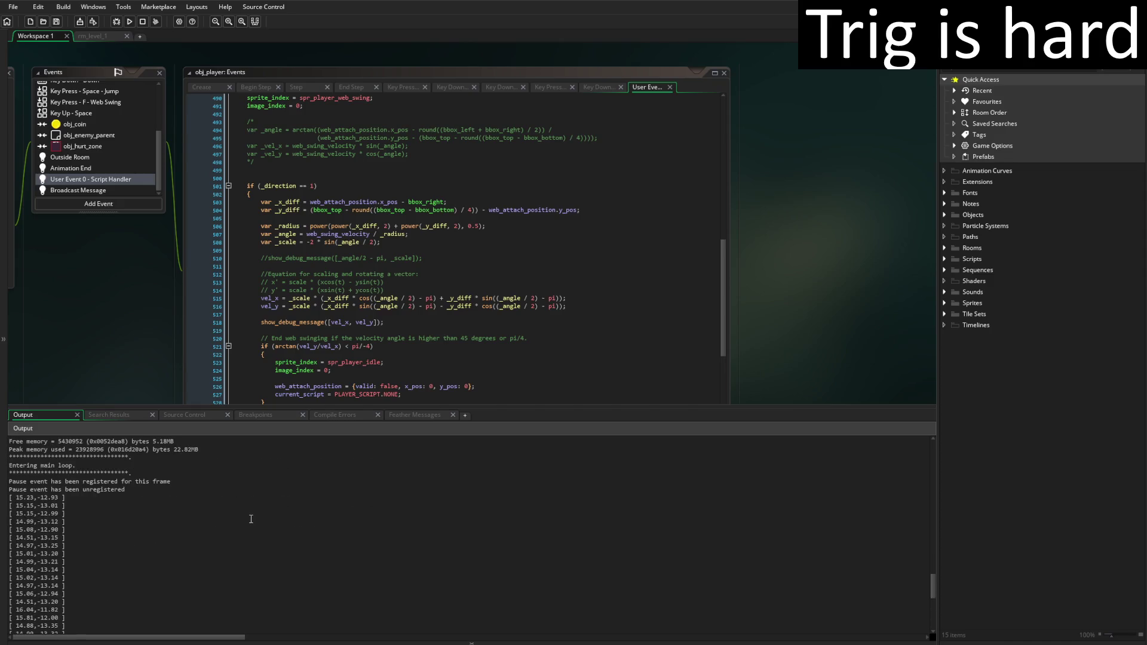
drag(276, 410, 278, 495)
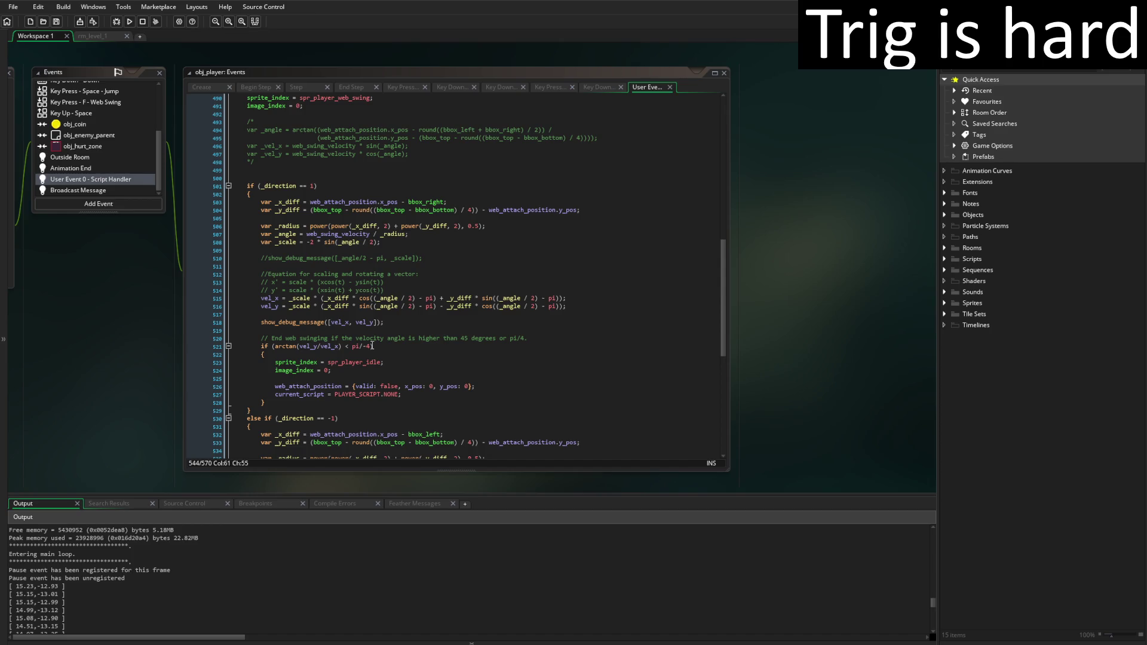
Change the _scale factor on line 508 from -2 to 2 * sin(_angle / 2) and save
click(310, 242)
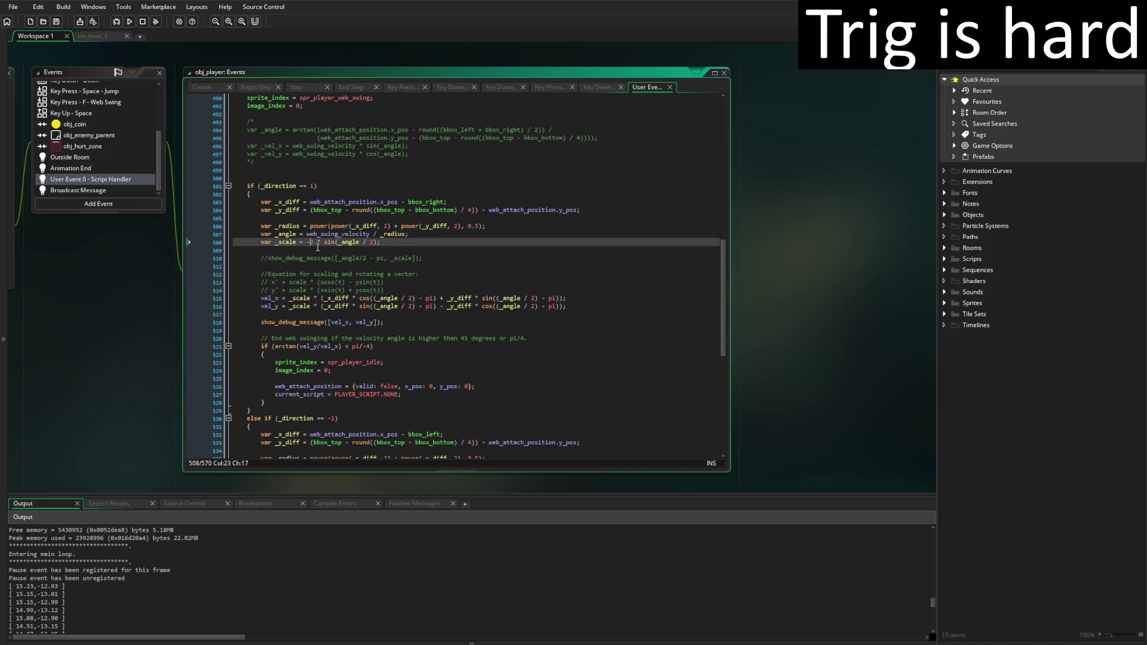
key(BackSpace)
scroll(389, 338, down, 6)
click(313, 337)
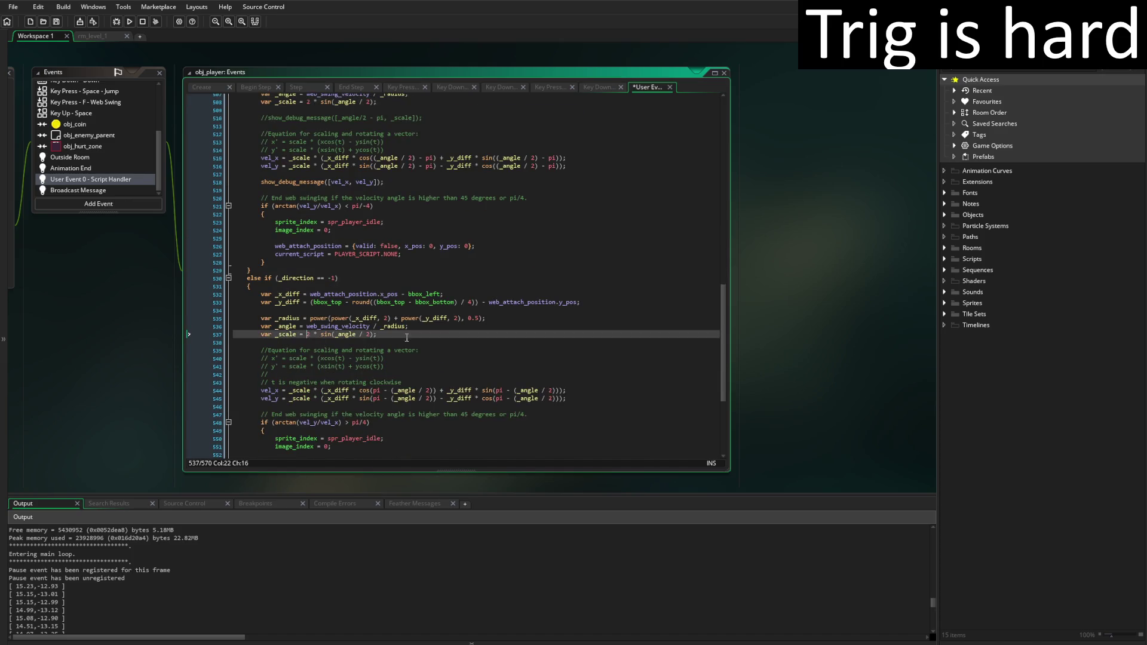
scroll(388, 311, up, 7)
click(438, 289)
key(ctrl+s)
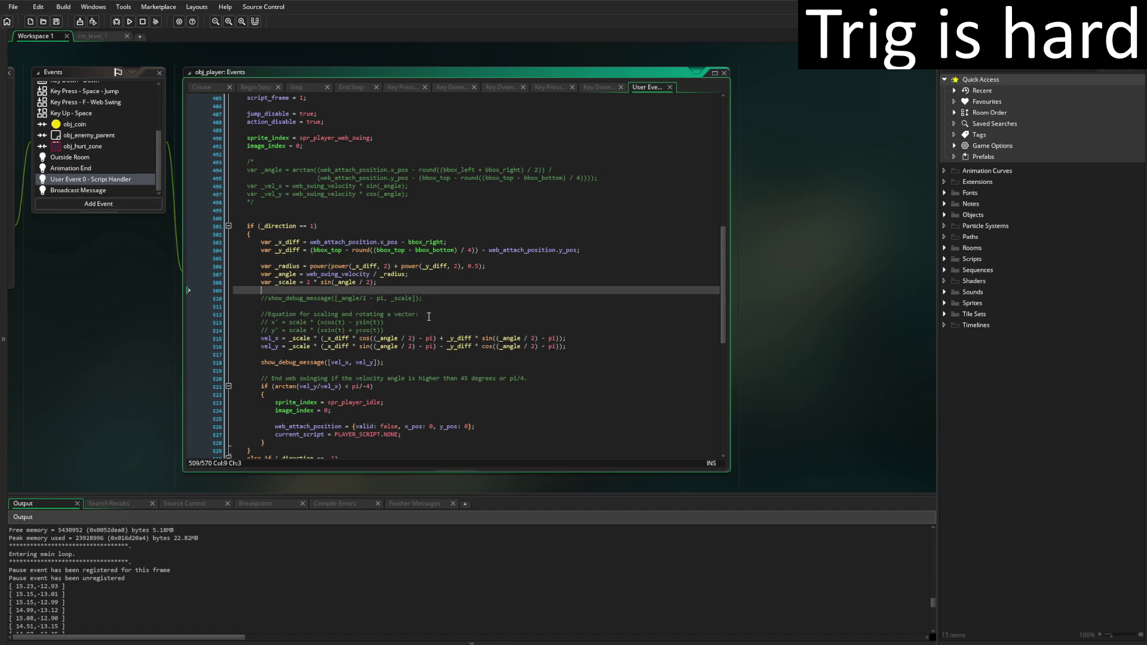
Move the vel_x and vel_y lines out of the first branch into the else branch
click(435, 339)
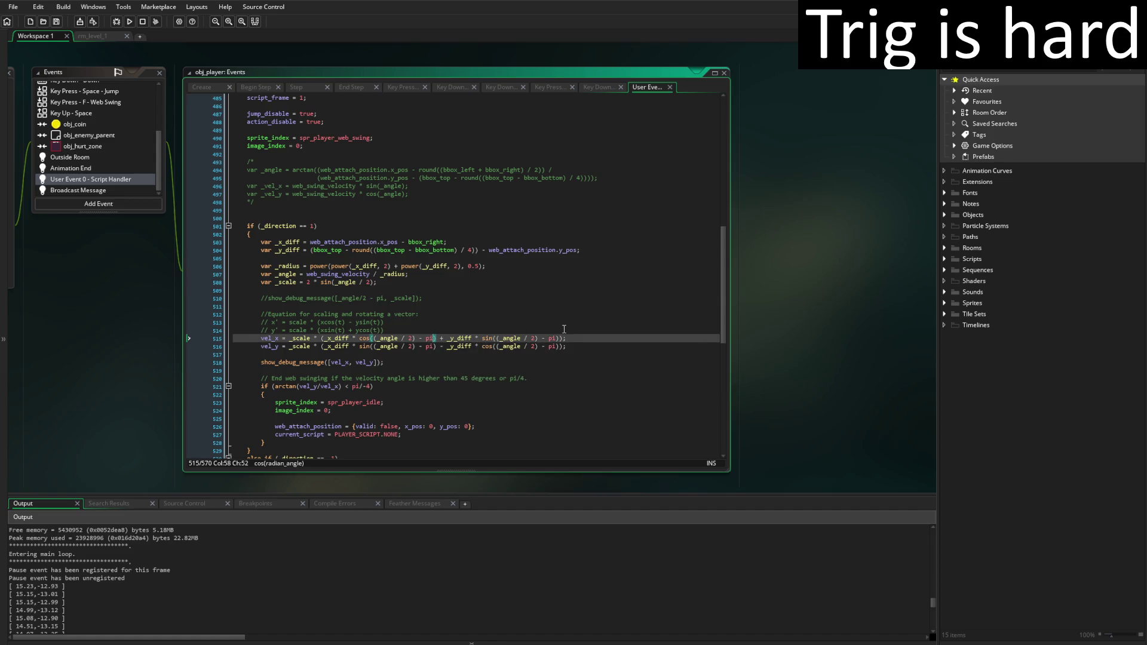
key(Down)
key(End)
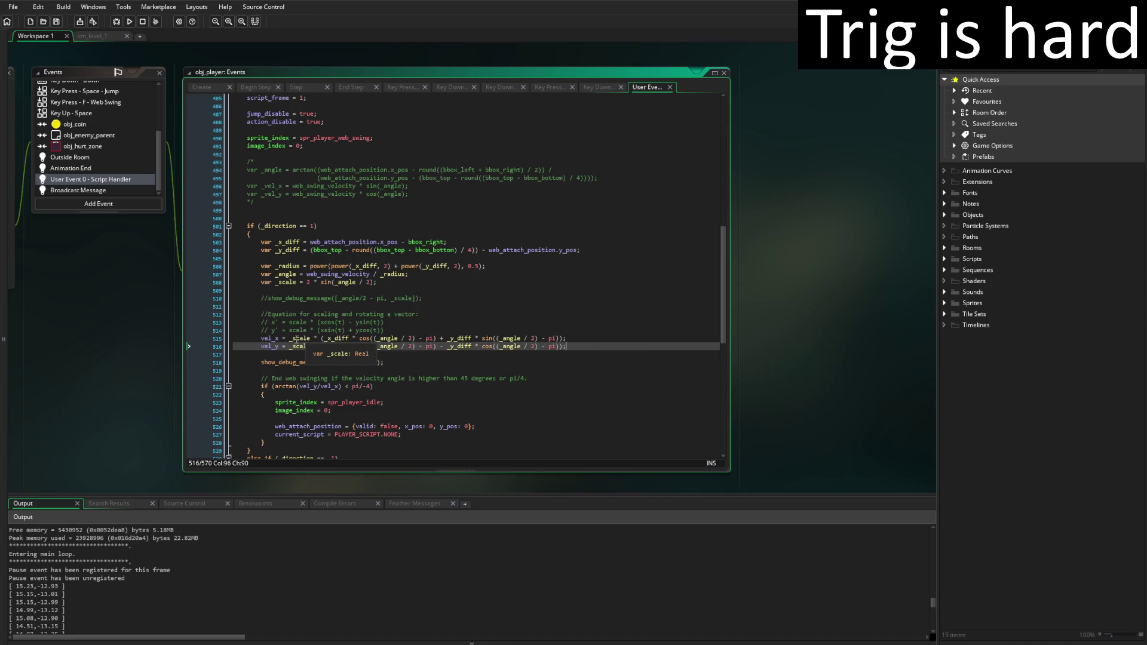
shift+click(264, 339)
key(BackSpace)
scroll(560, 342, down, 10)
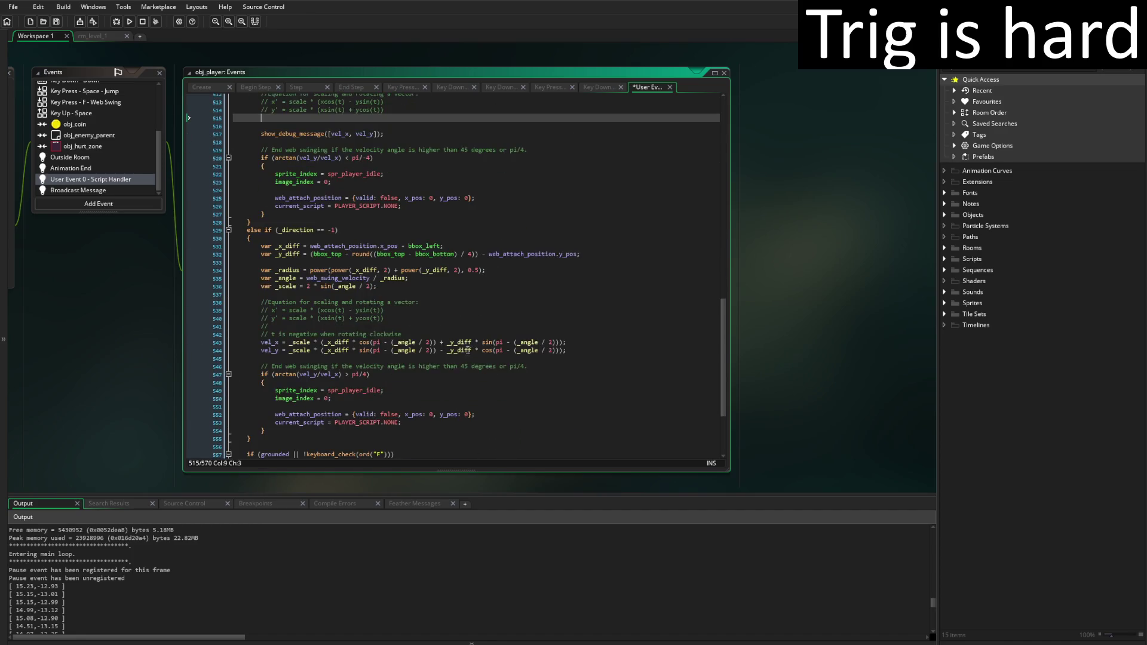
click(560, 342)
key(Return)
text(vel_x = _scale * (_x_diff * cos((_angle / 2) - pi) + _y_diff * sin((_angle / 2) - pi)); 		vel_y = _scale * (_x_diff * sin((_angle / 2) - pi) - _y_diff * cos((_angle / 2) - pi));)
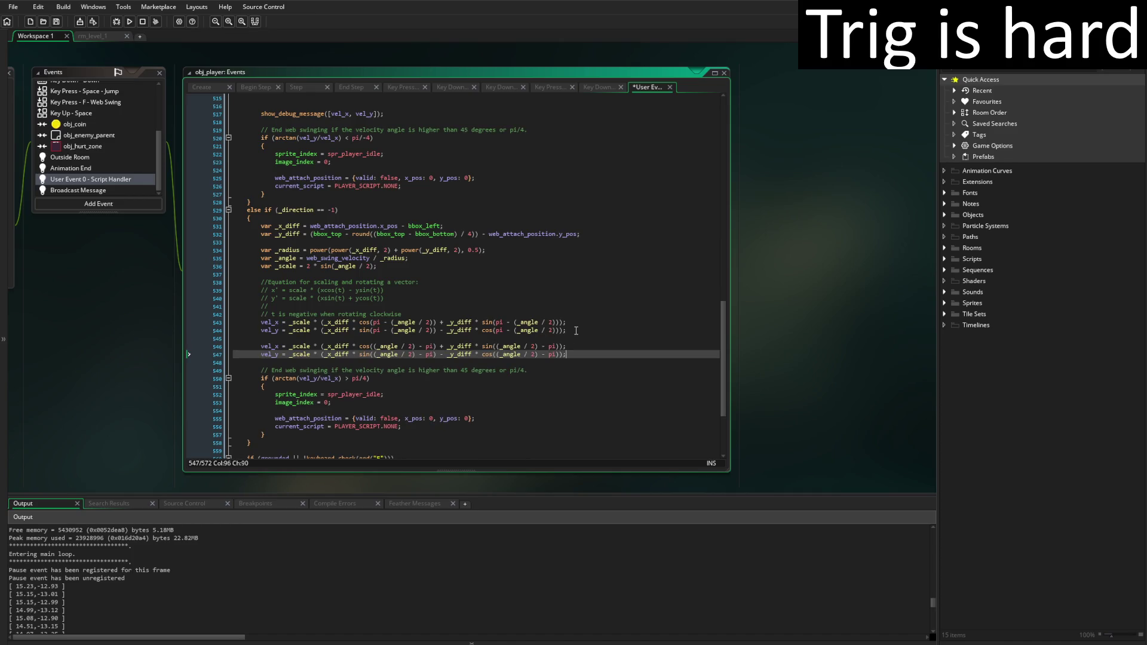
Put the pi - (_angle / 2) velocity lines into the rightward-swing block, save, and run
click(574, 330)
shift+click(261, 322)
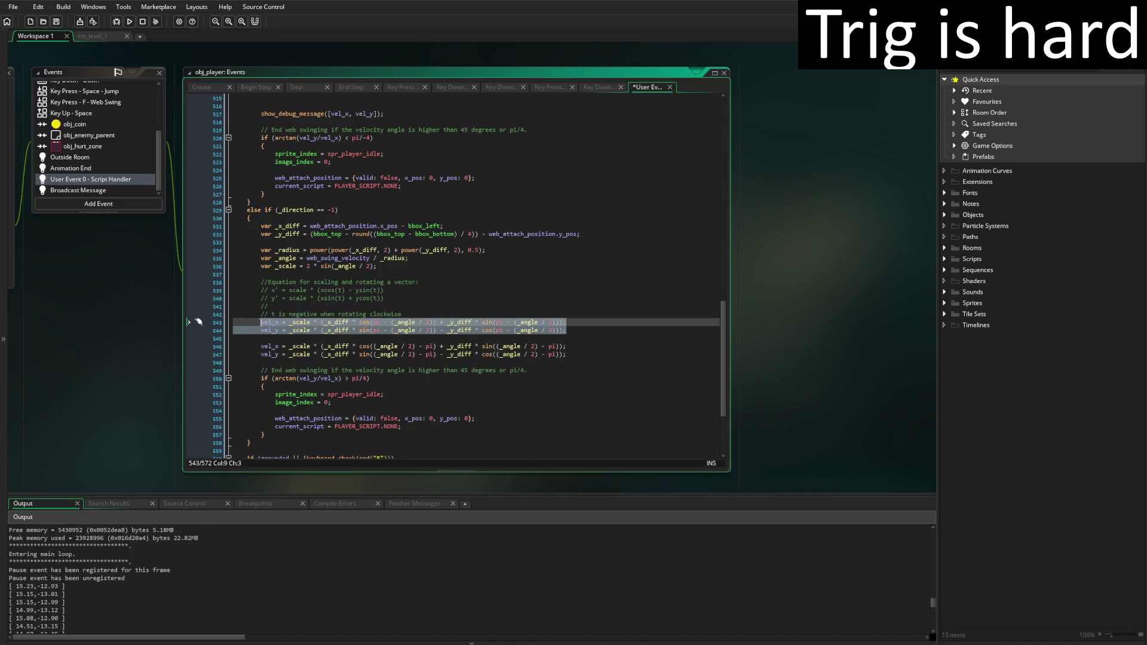
key(BackSpace)
key(Delete)
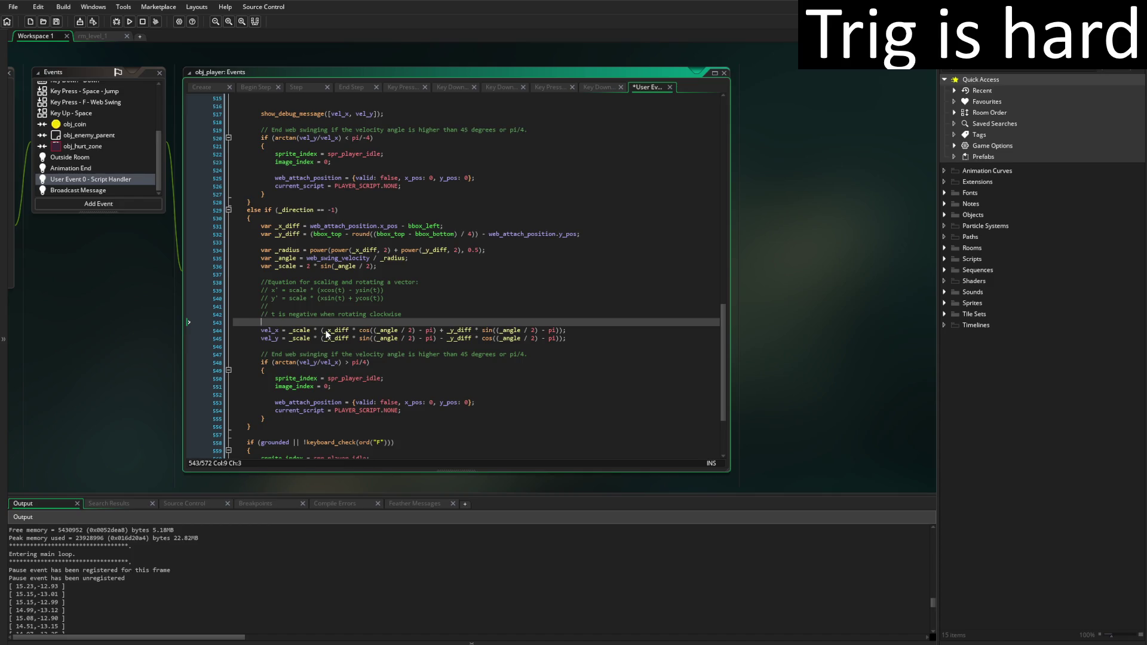
key(Delete)
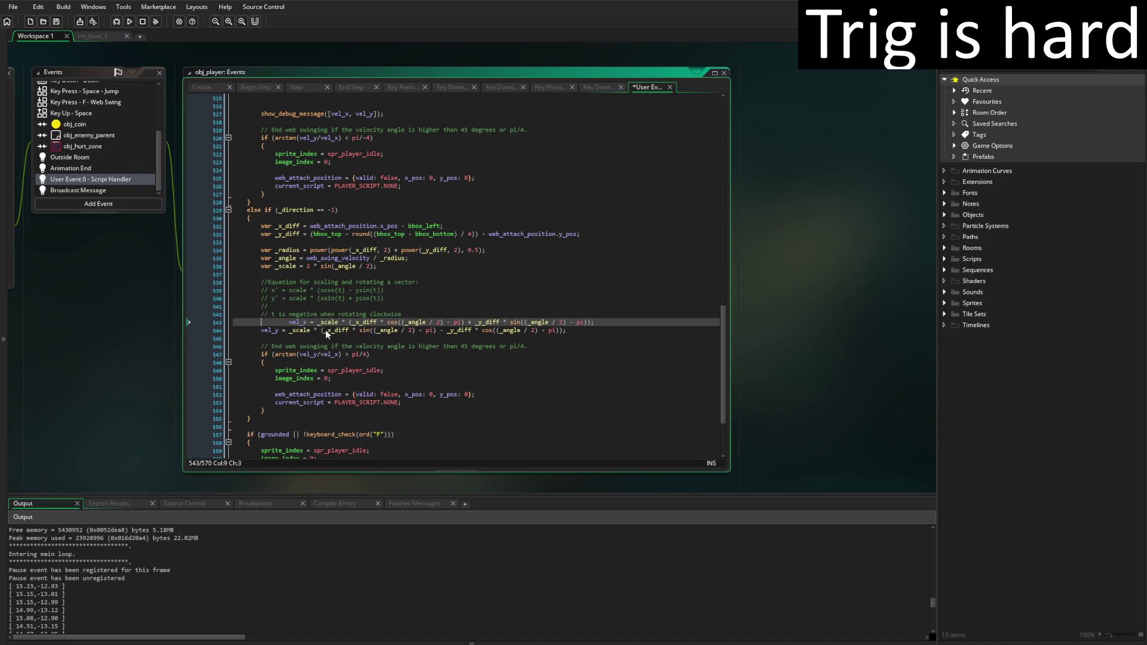
key(ctrl+x)
scroll(292, 255, up, 5)
click(291, 257)
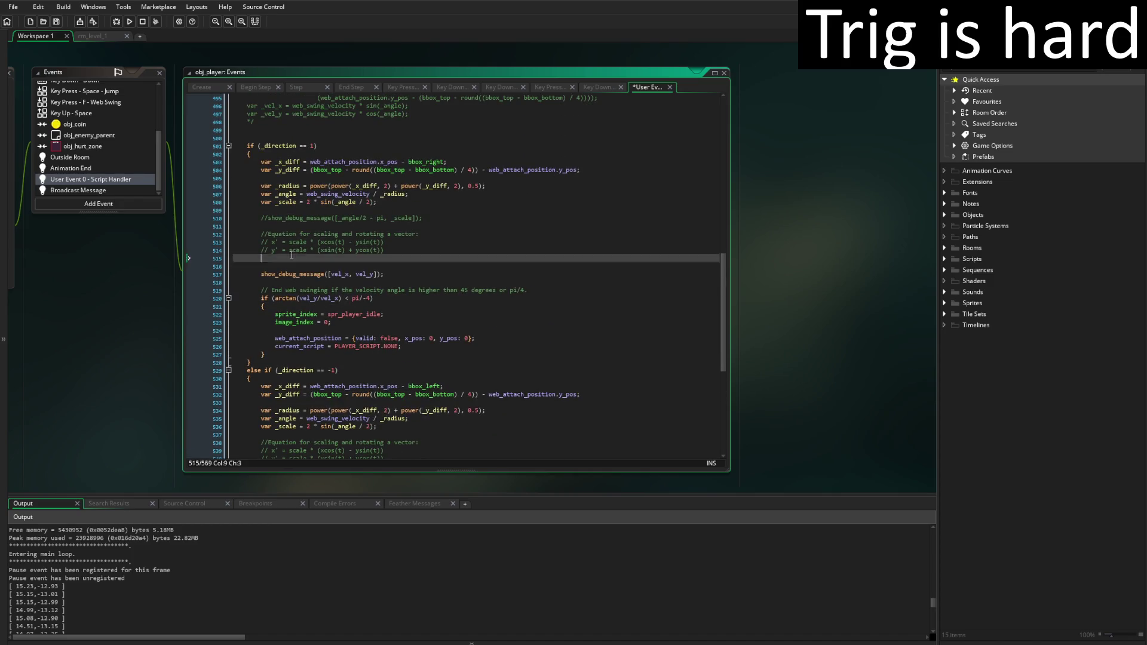
key(ctrl+v)
key(ctrl+s)
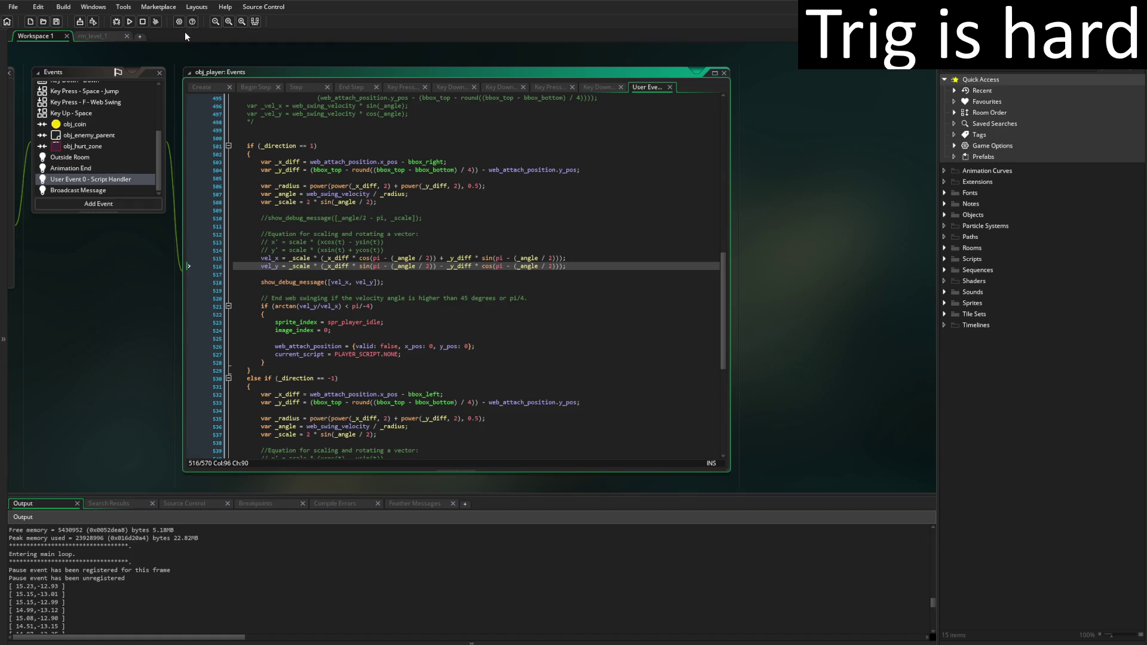
click(129, 22)
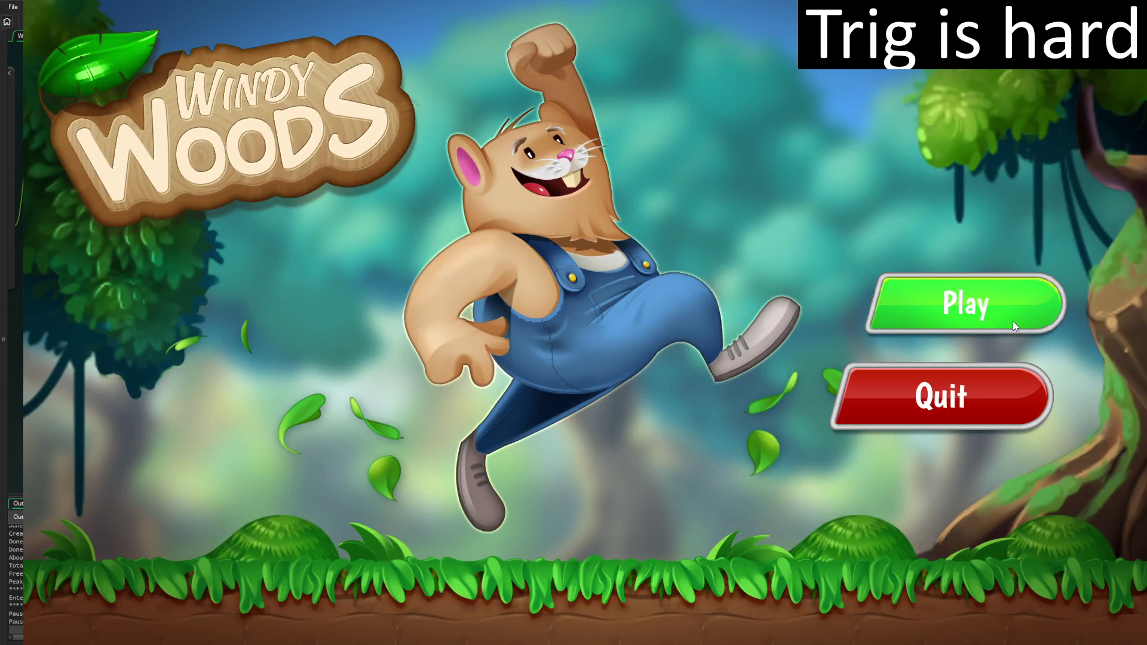
Start Windy Woods from the title screen, walk right and jump, then quit with Esc
click(1013, 321)
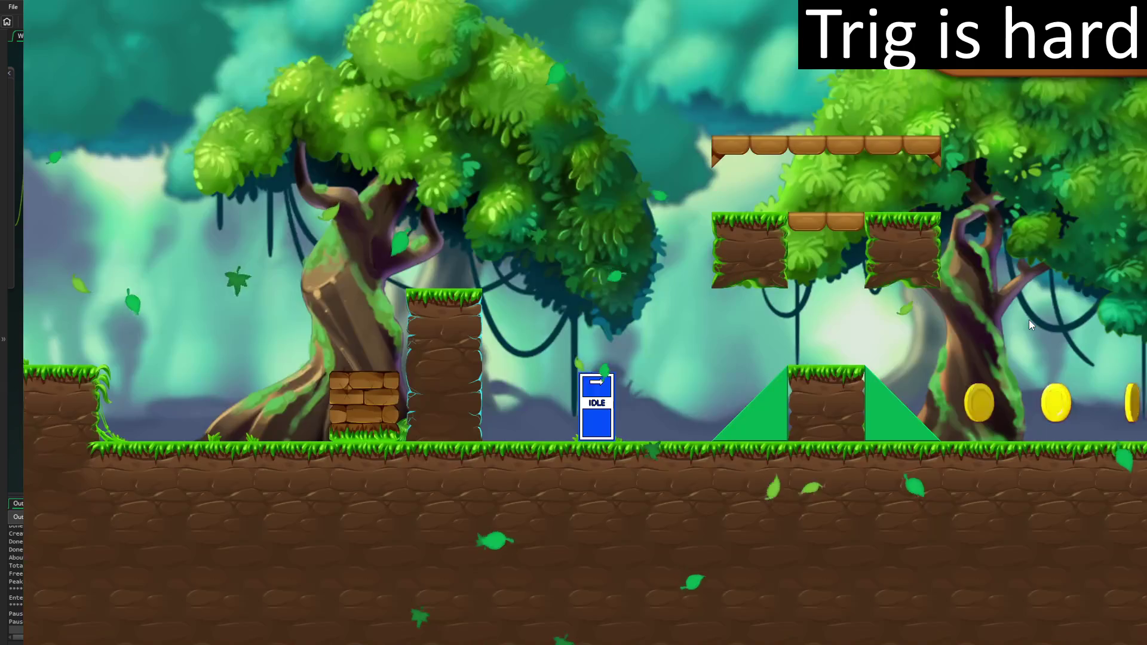
key(Right)
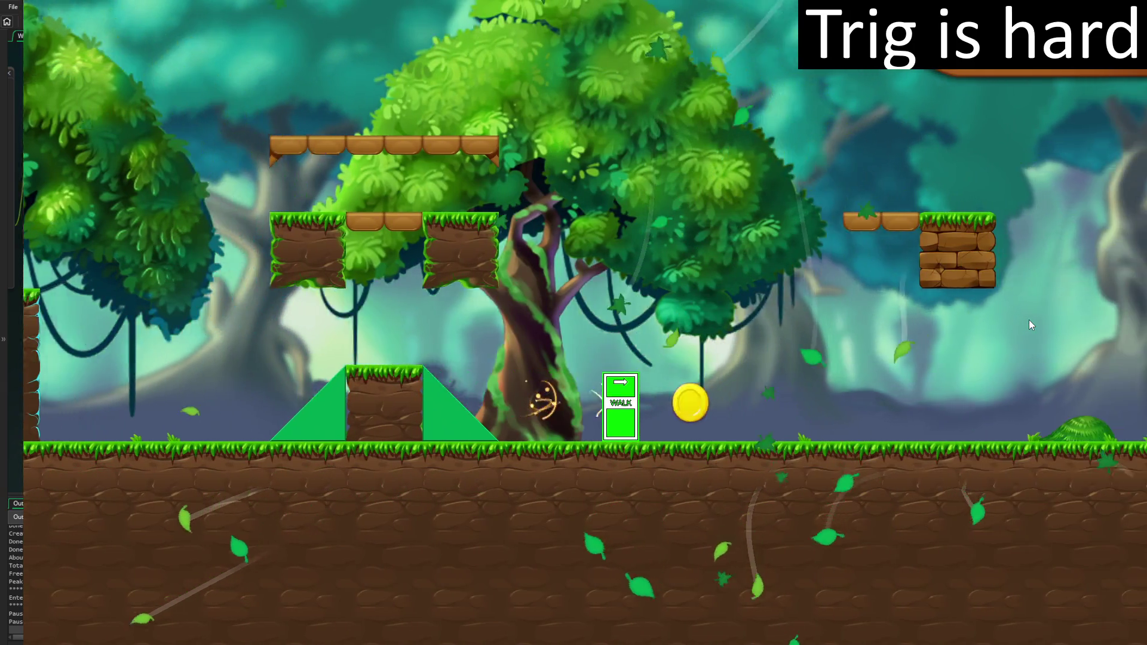
key(space)
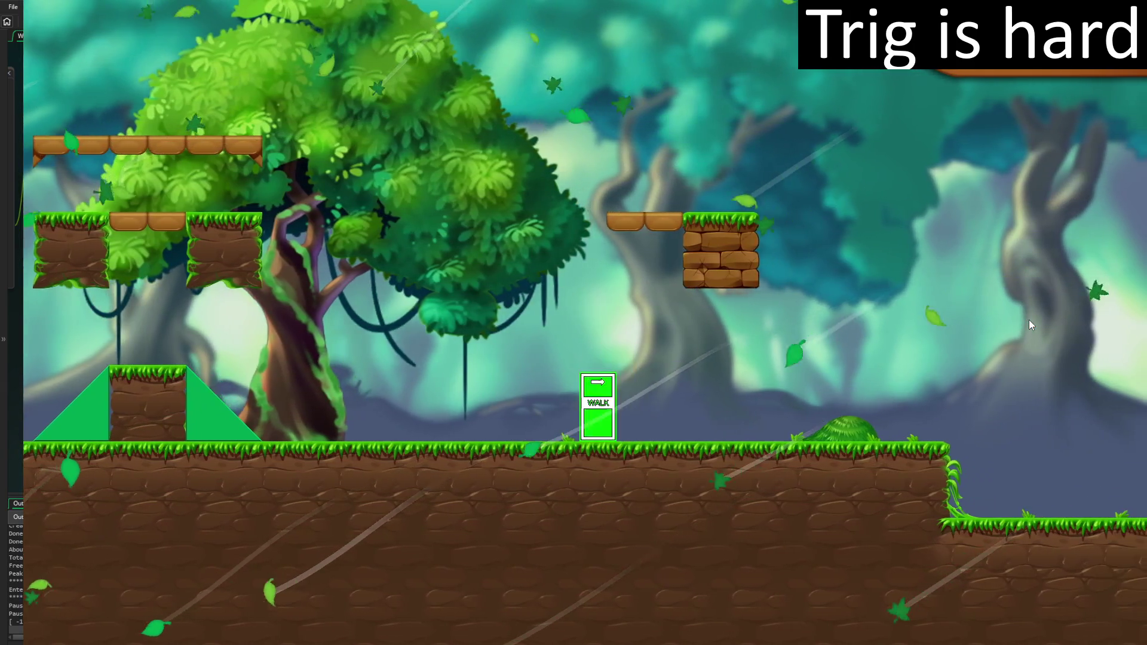
key(Escape)
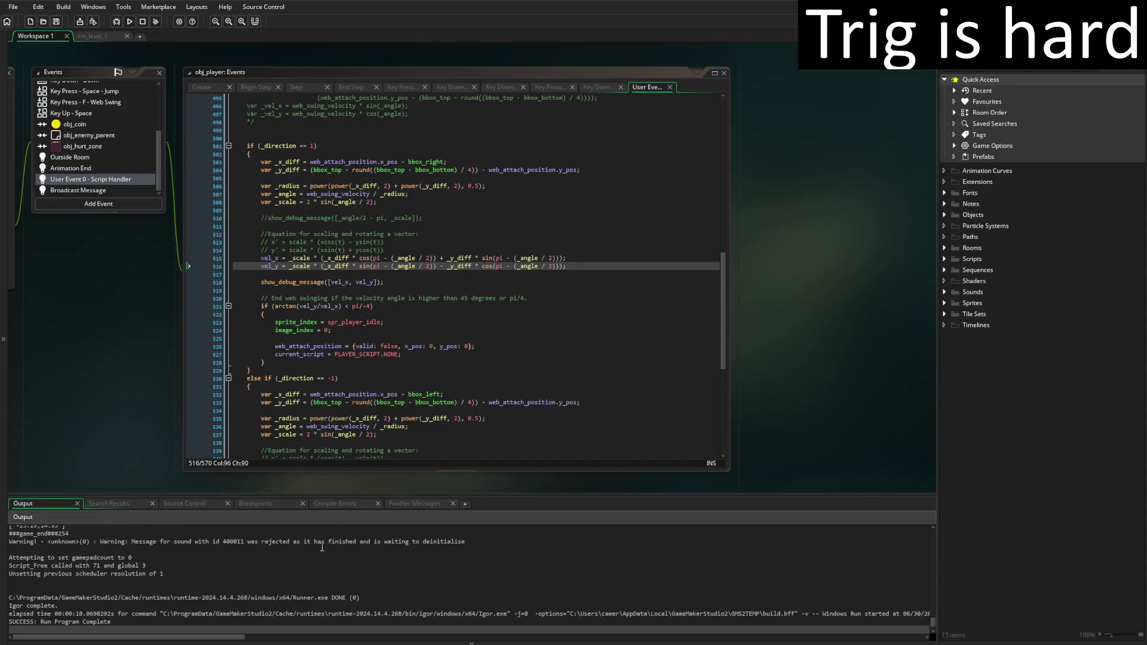
Enlarge the Output panel to show velocity pairs [-13.40, 14.83] and [-13.29, 14.93]
drag(335, 486, 335, 410)
scroll(274, 579, up, 2)
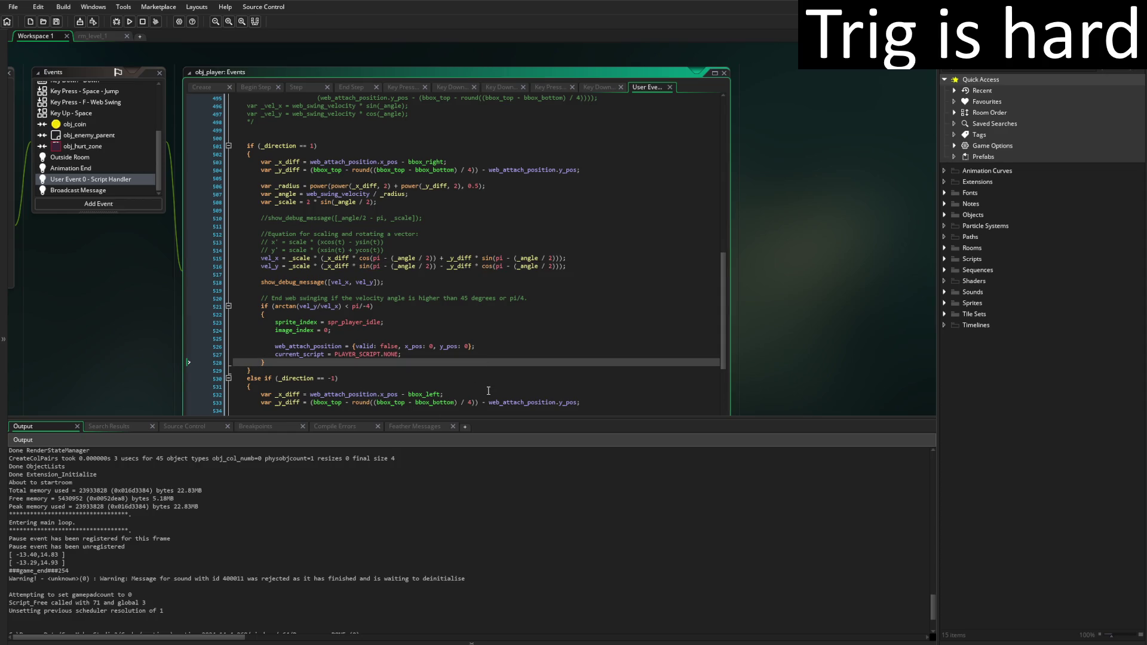
Swap the velocity lines back so the rightward-swing block uses (_angle / 2) - pi terms
key(ctrl+x)
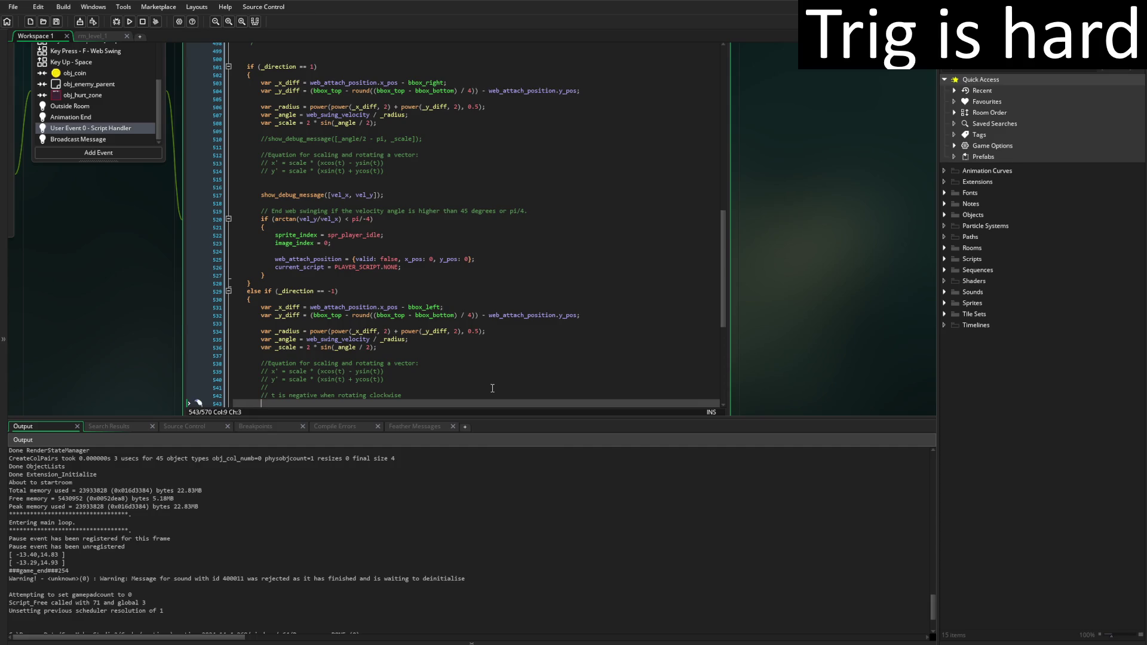
key(ctrl+v)
key(ctrl+z)
key(ctrl+z)
key(ctrl+z)
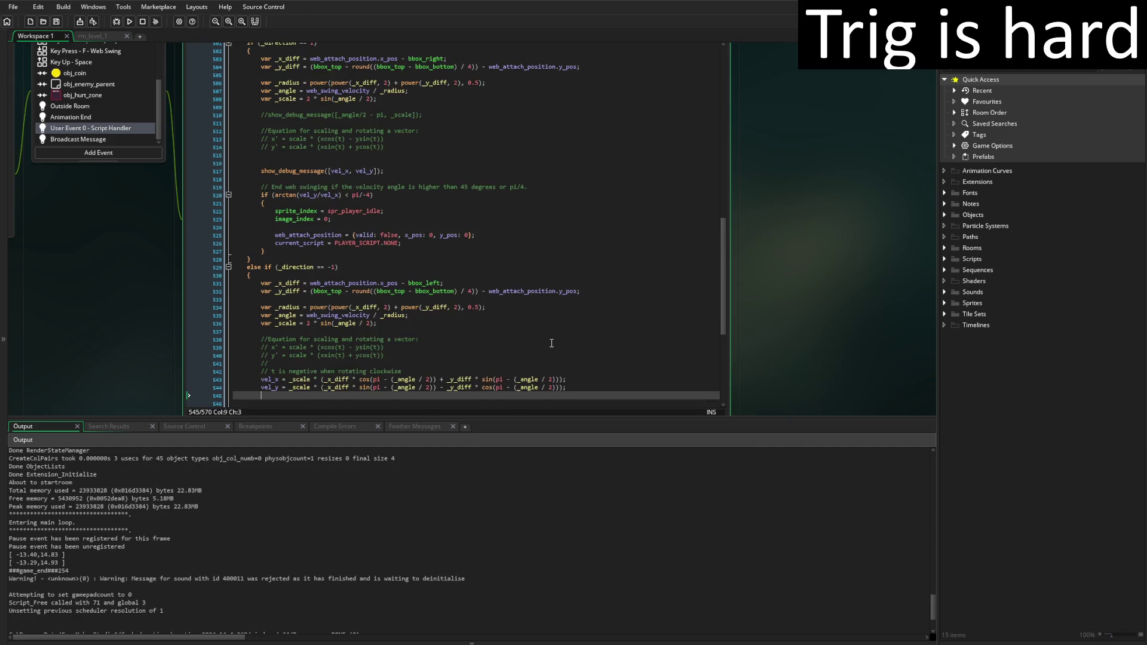
scroll(596, 315, up, 4)
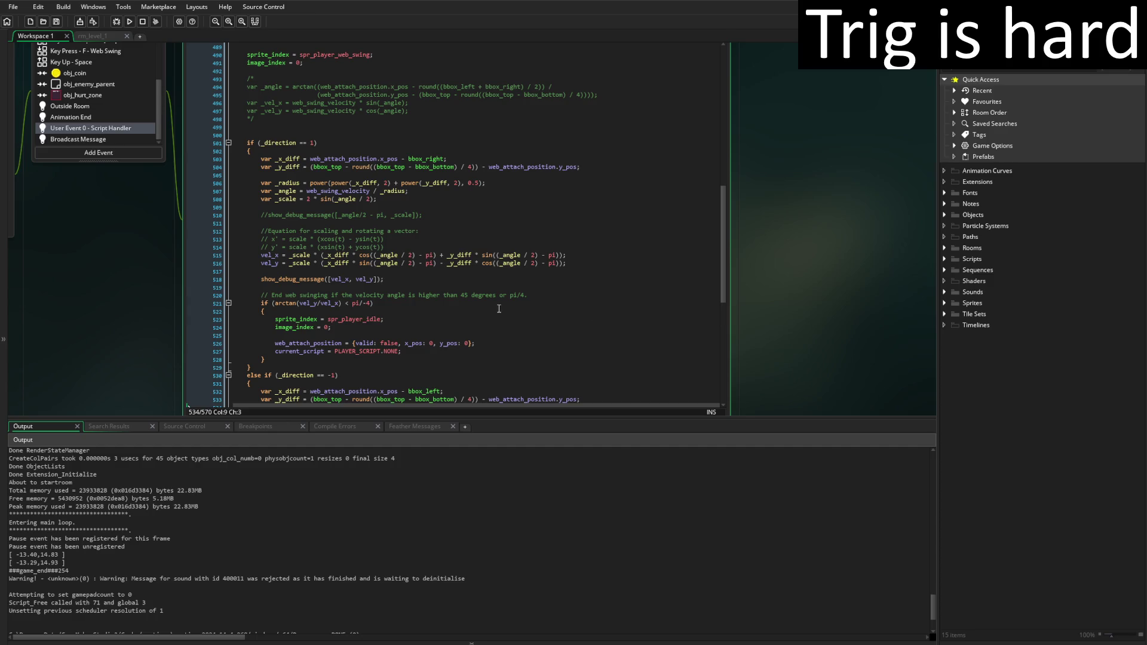
Comment out the [vel_x, vel_y] debug print and add blank lines after _y_diff
click(353, 279)
key(ctrl+k)
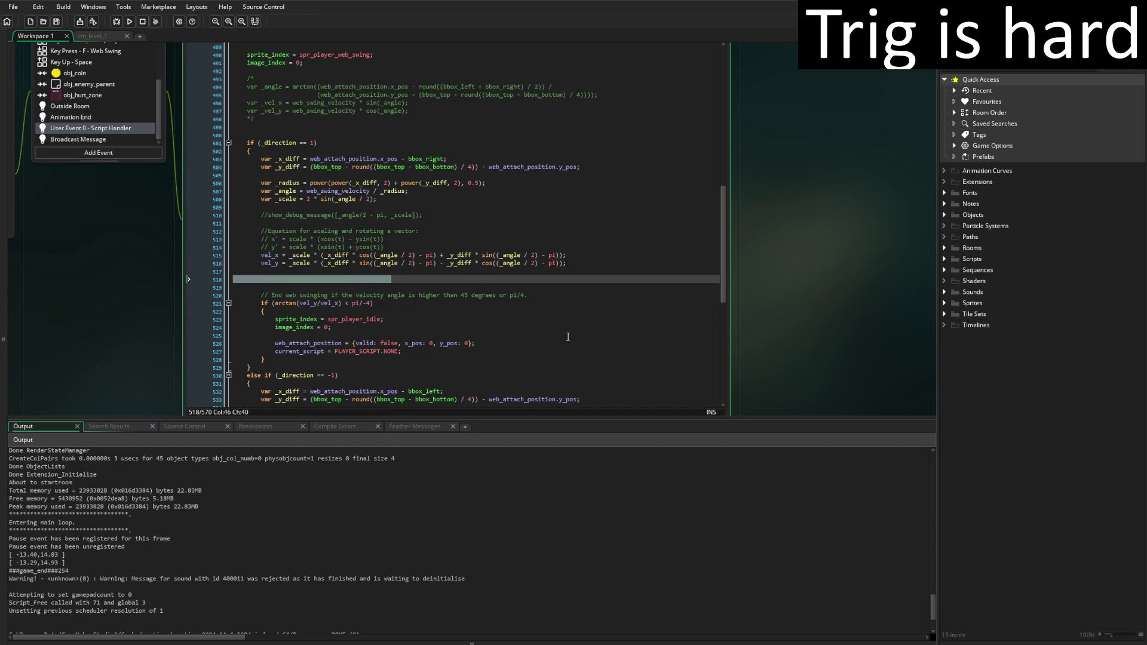
click(595, 167)
key(Return)
key(Return)
Add show_debug_message([_x_diff, _y_diff]); after the _y_diff line and run the game
text(show)
key(Down)
key(Return)
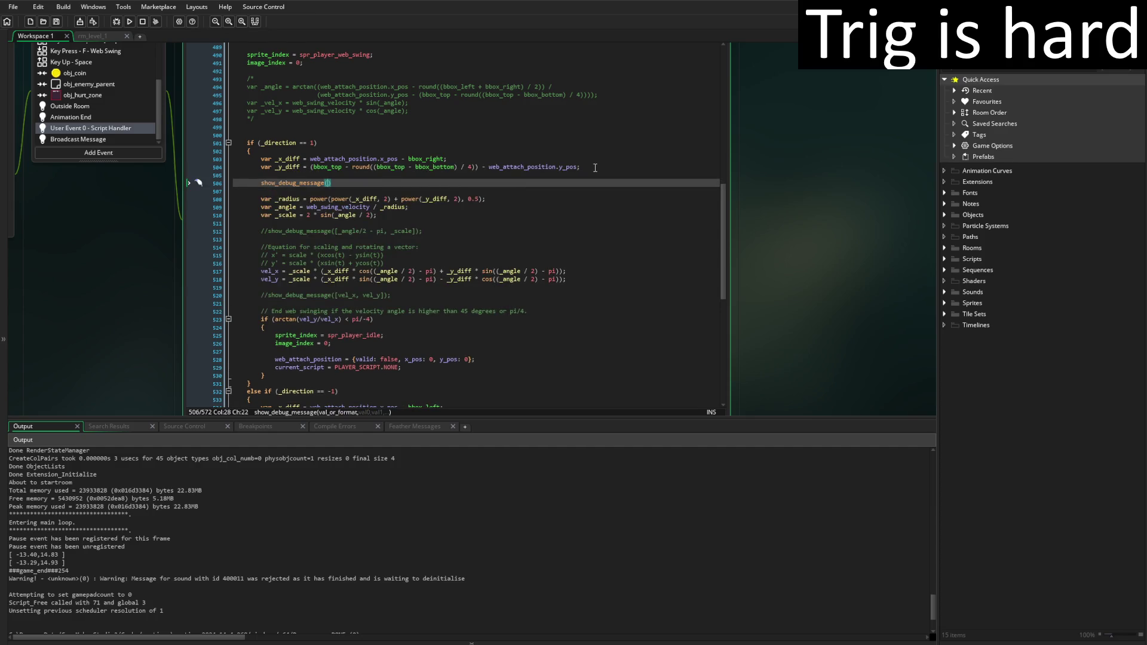
text([)
text(_x_diff)
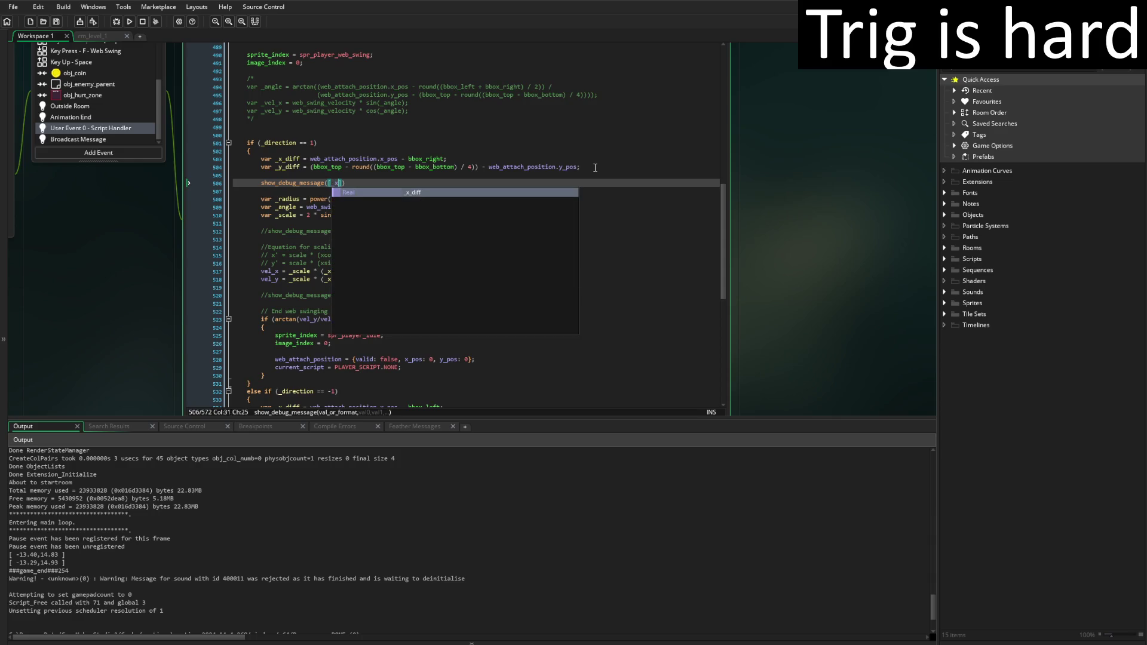
text(, _y_diff)
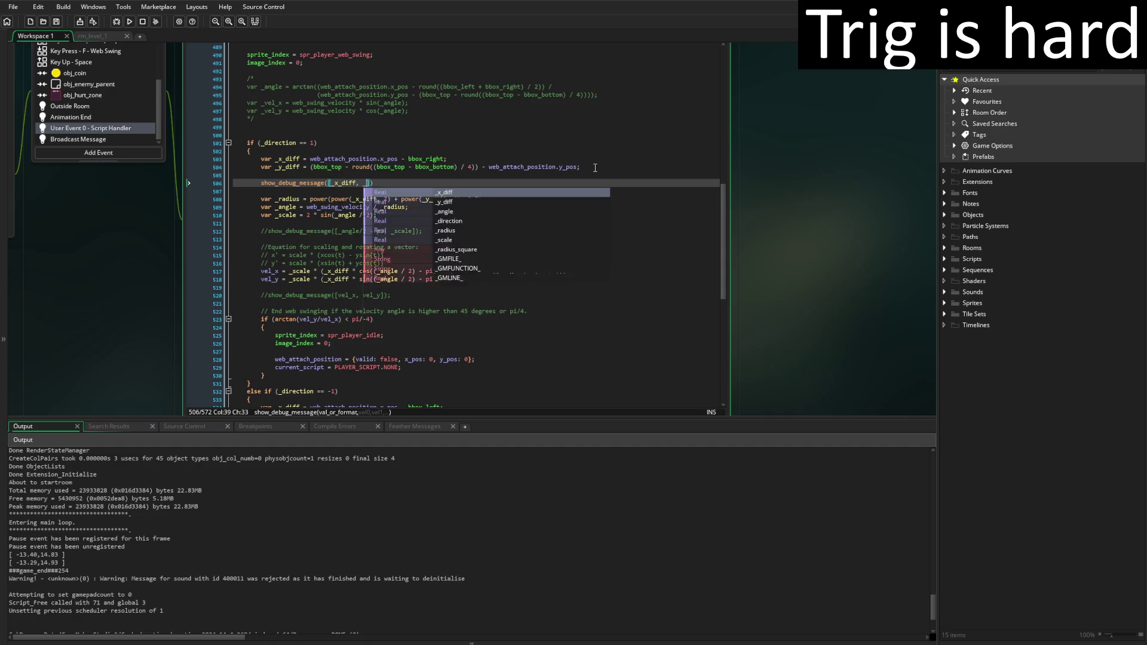
key(End)
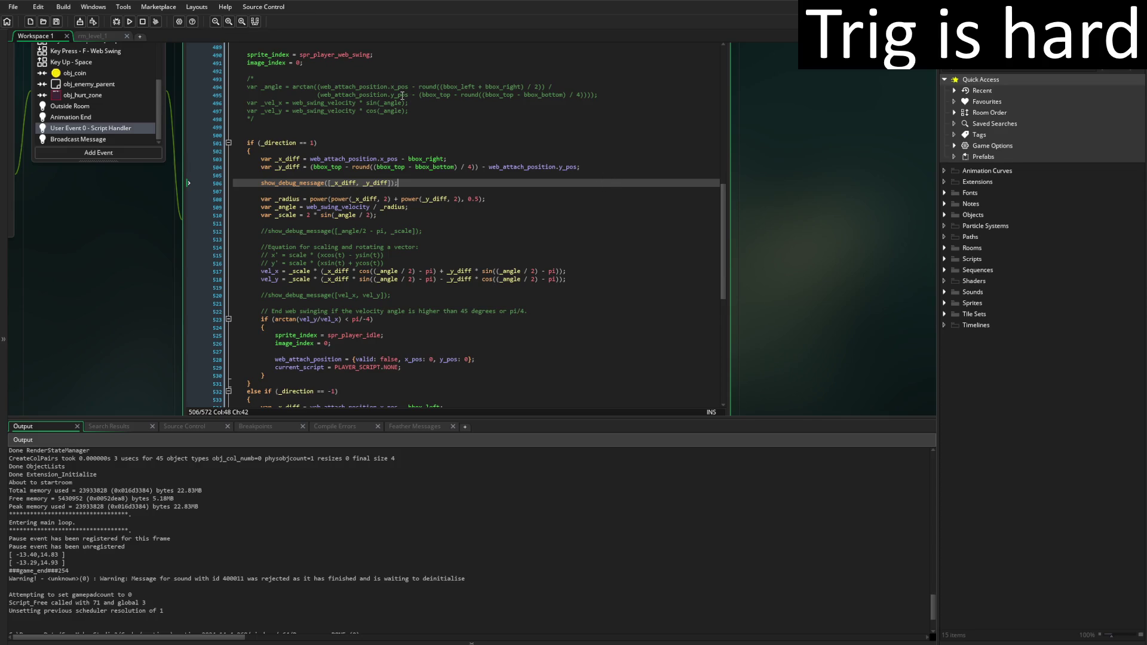
click(129, 22)
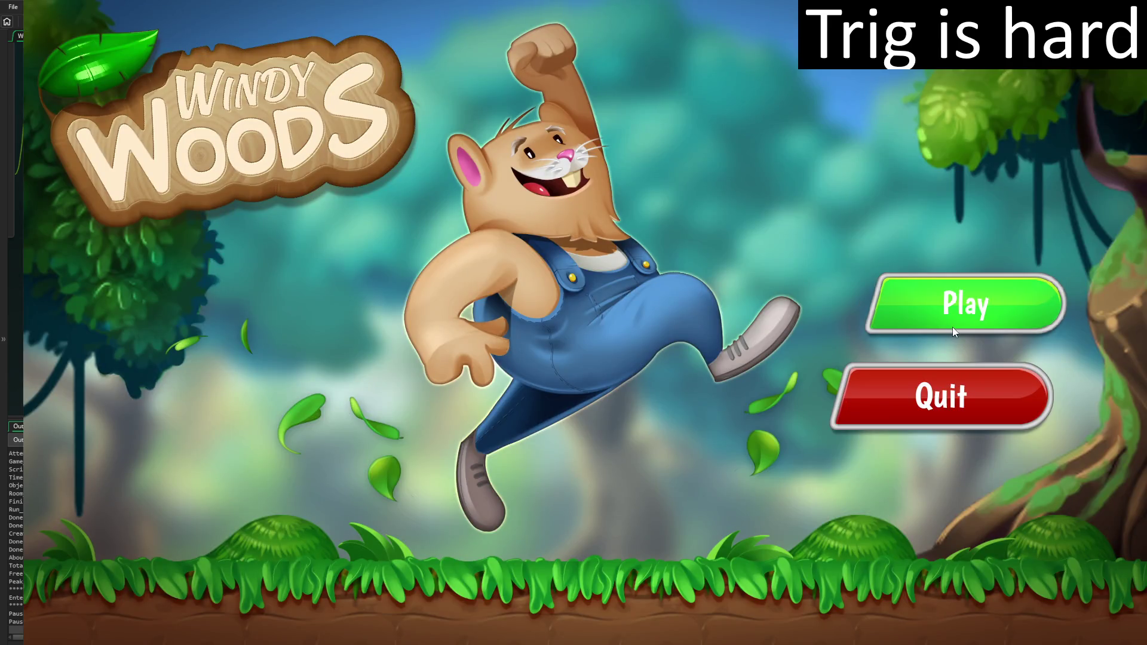
Play briefly, quit with Esc, and enlarge the Output log to read the _x_diff/_y_diff pairs
click(952, 327)
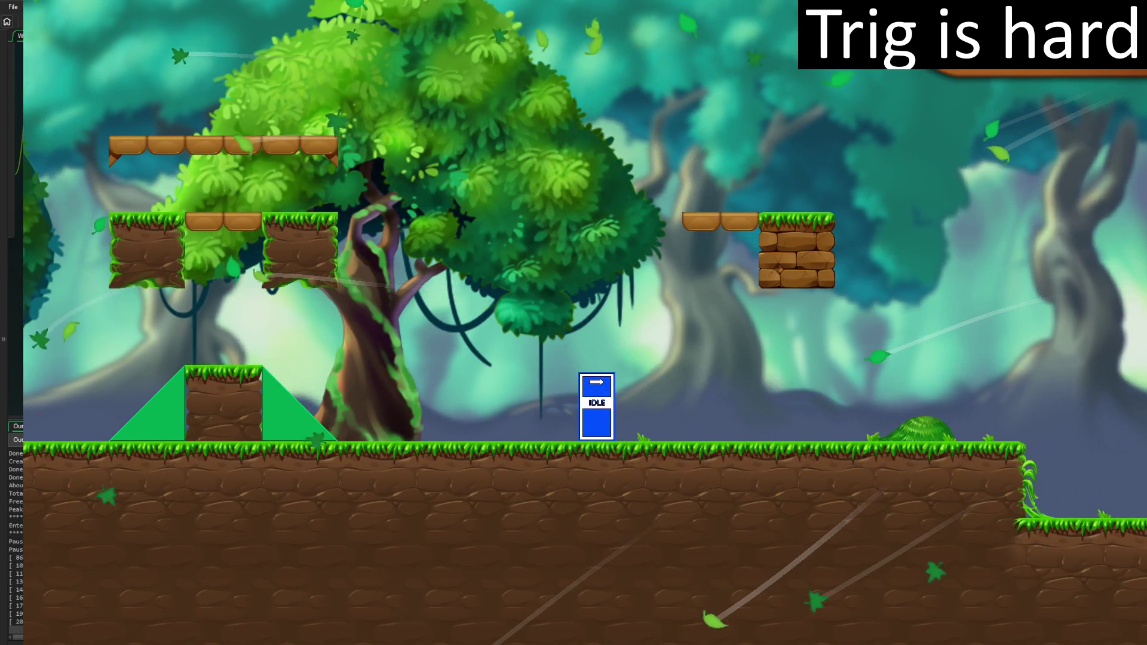
key(Escape)
drag(210, 417, 197, 332)
drag(72, 515, 2, 520)
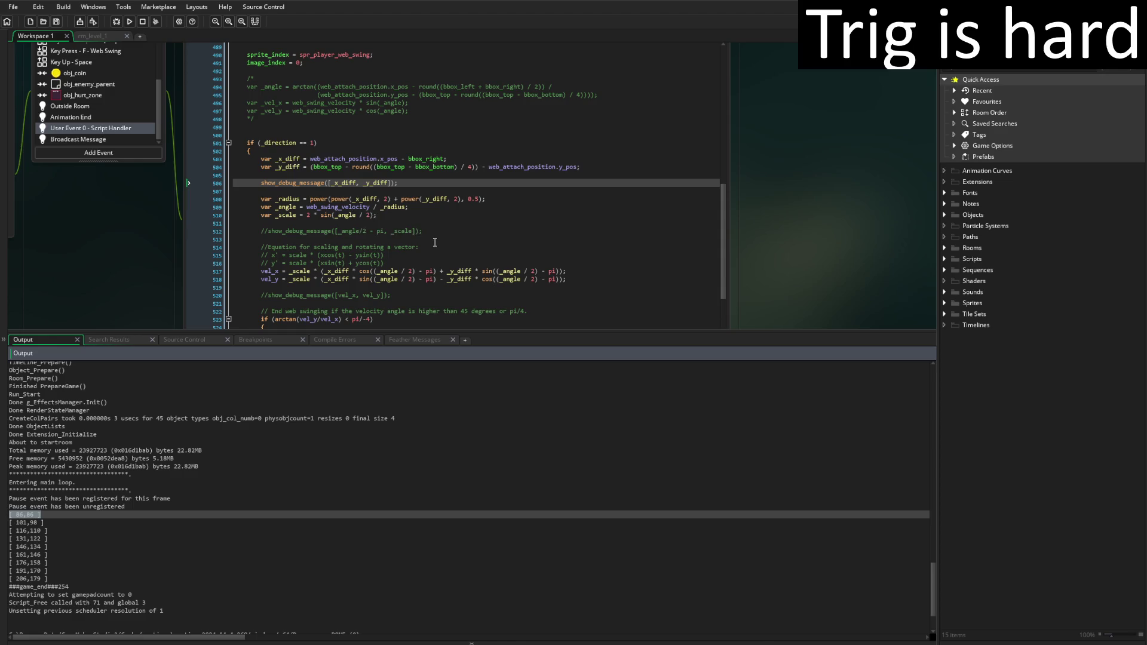
Comment out the _x_diff/_y_diff print and uncomment the angle/scale print line
click(269, 232)
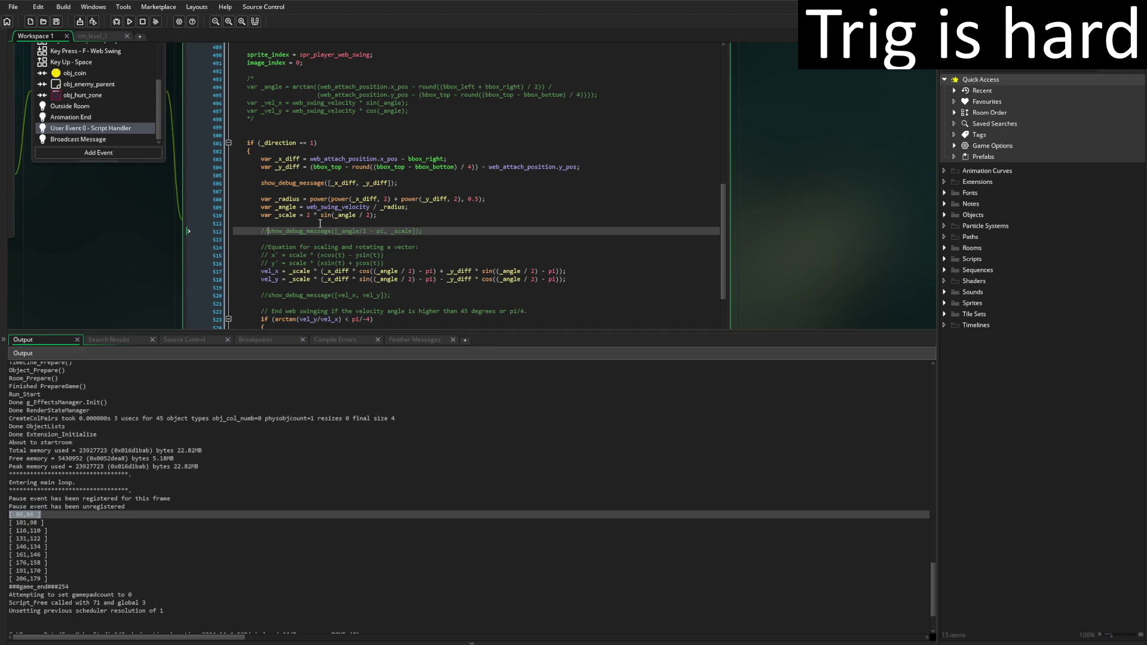
click(335, 183)
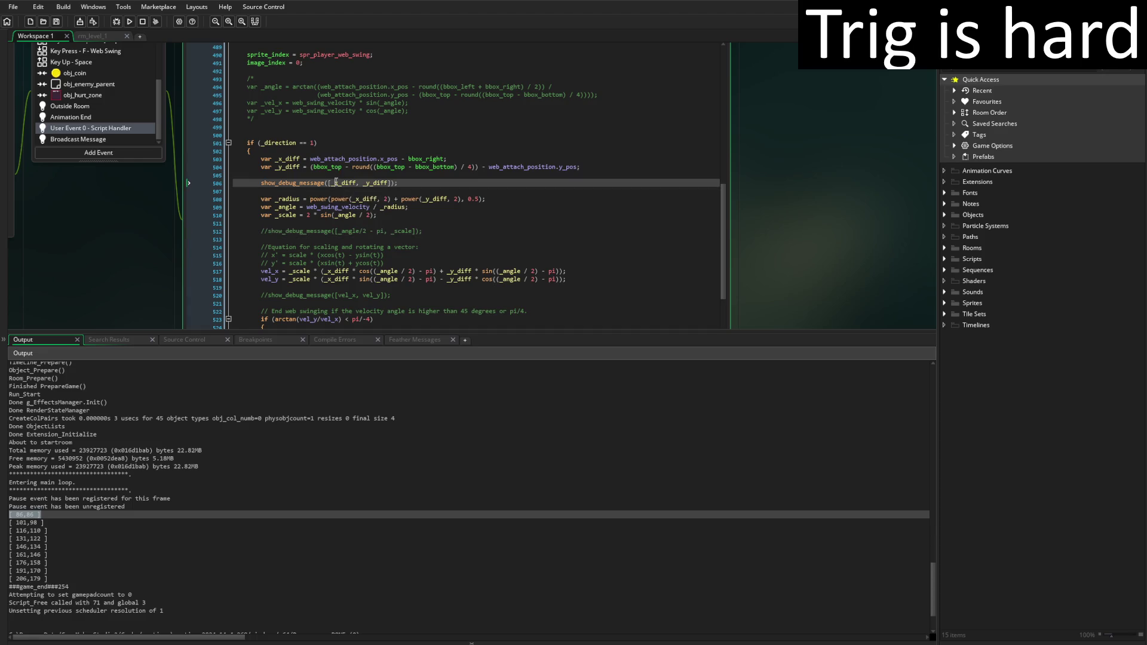
triple_click(336, 183)
key(ctrl+k)
triple_click(375, 228)
key(ctrl+shift+k)
Add _radius to the start of the print array, shrink the Output panel, and run
click(334, 230)
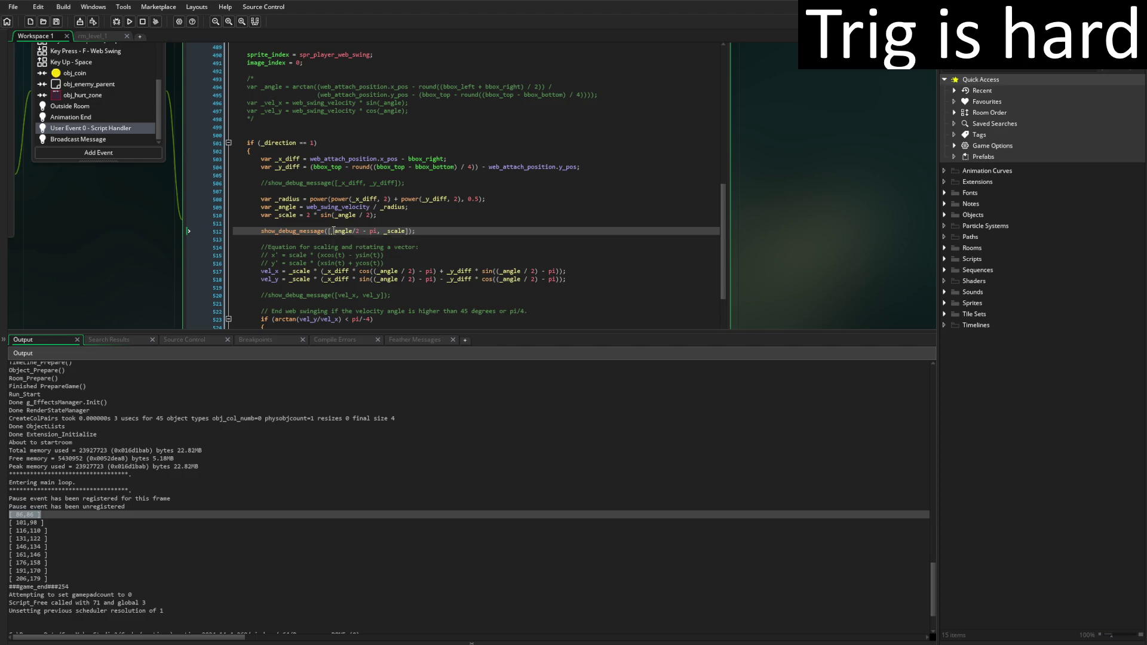
text(.)
text(_radius,)
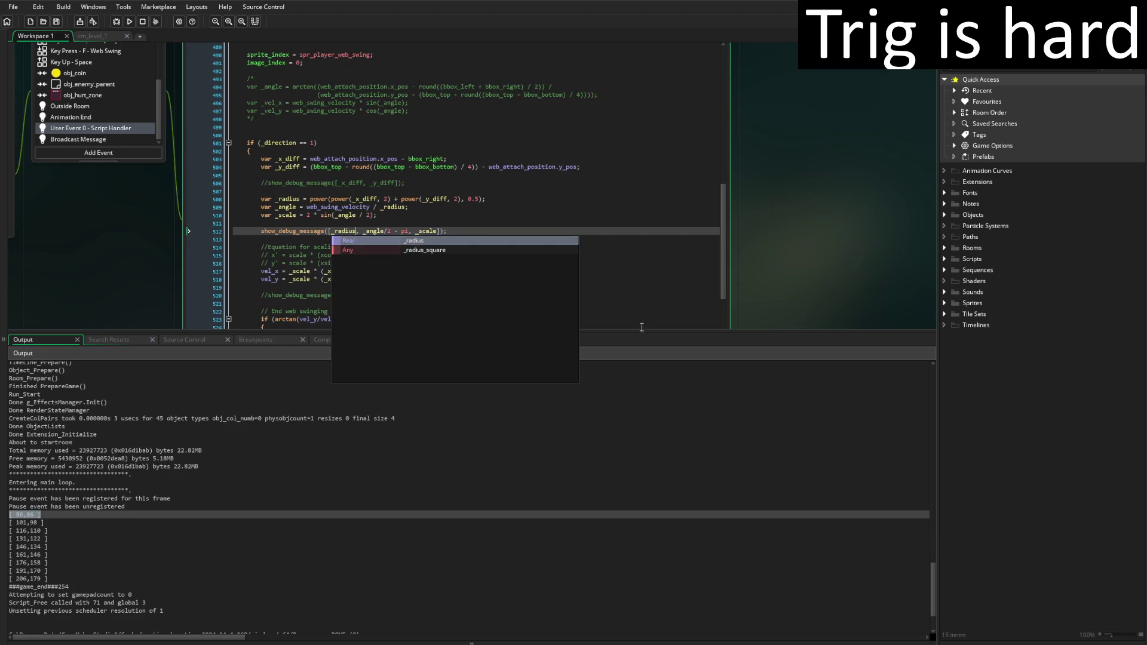
click(529, 285)
mouse_move(558, 332)
mouse_down()
mouse_move(563, 410)
mouse_move(559, 401)
mouse_up()
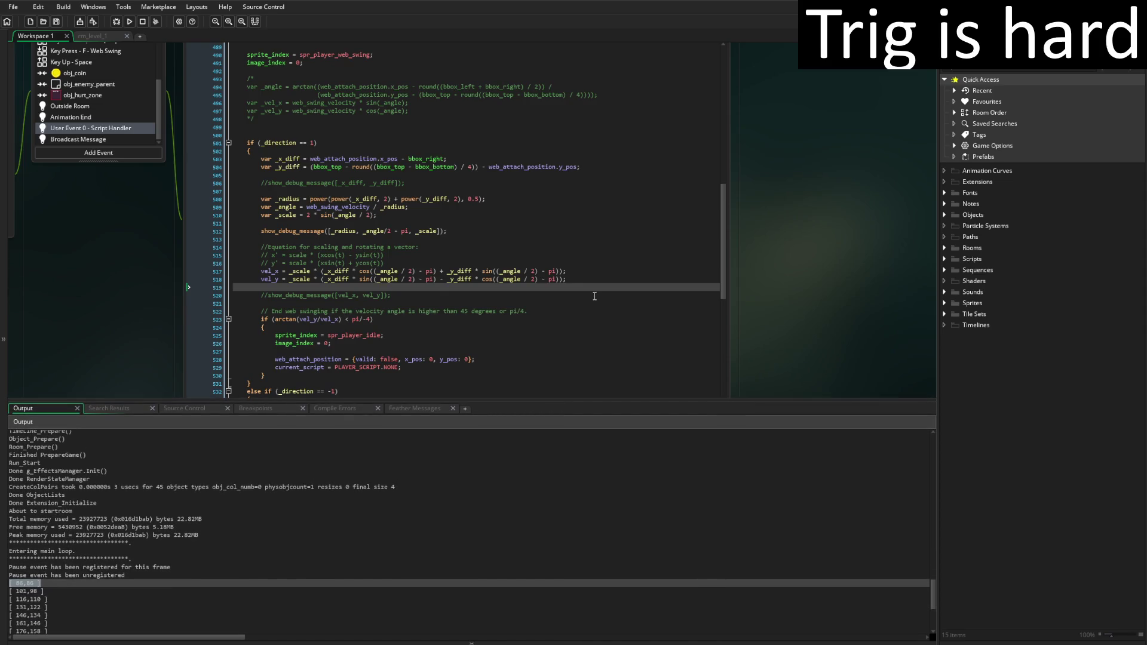
click(129, 22)
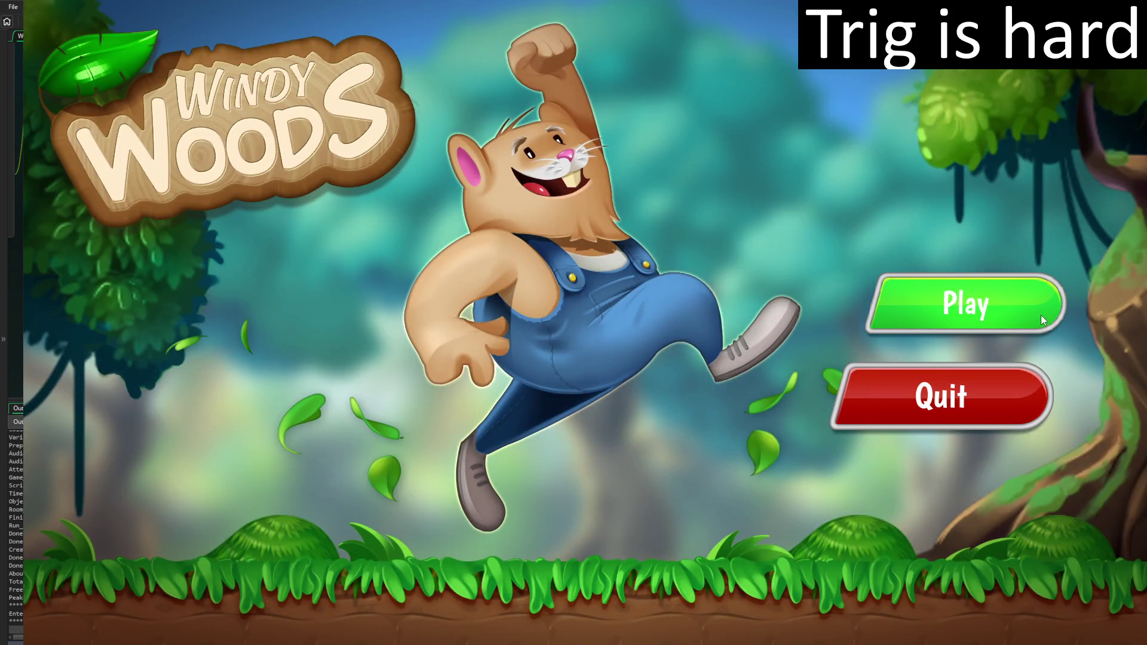
Play the level, walking right and jumping to swing, then quit with Esc
click(1041, 315)
key(Right)
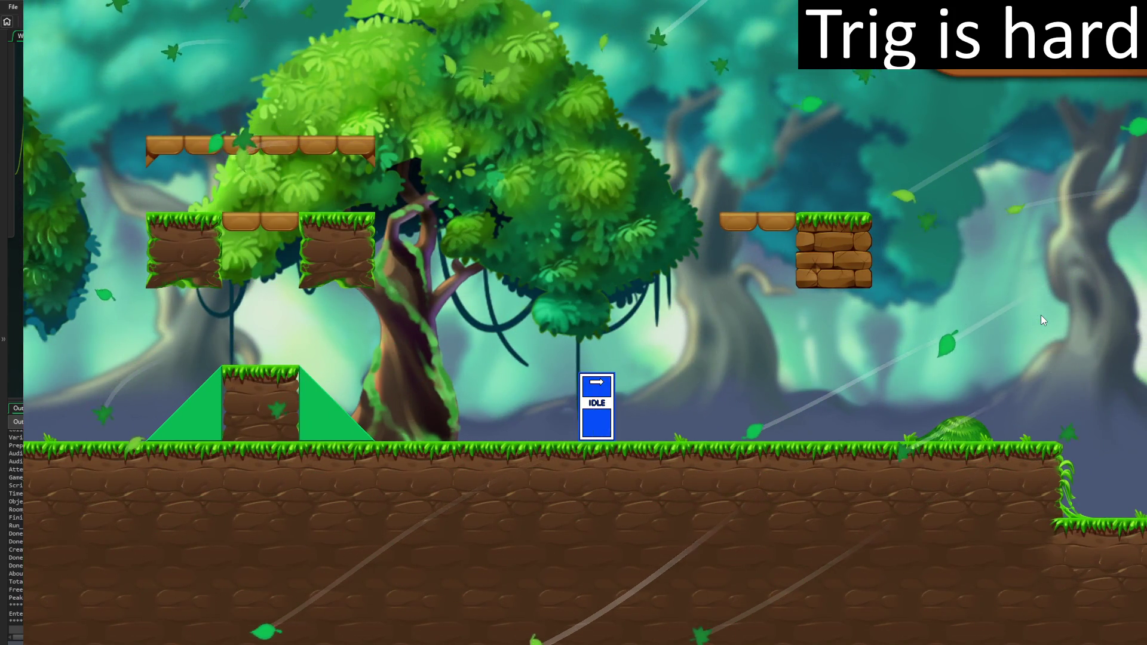
key(Right)
key(space)
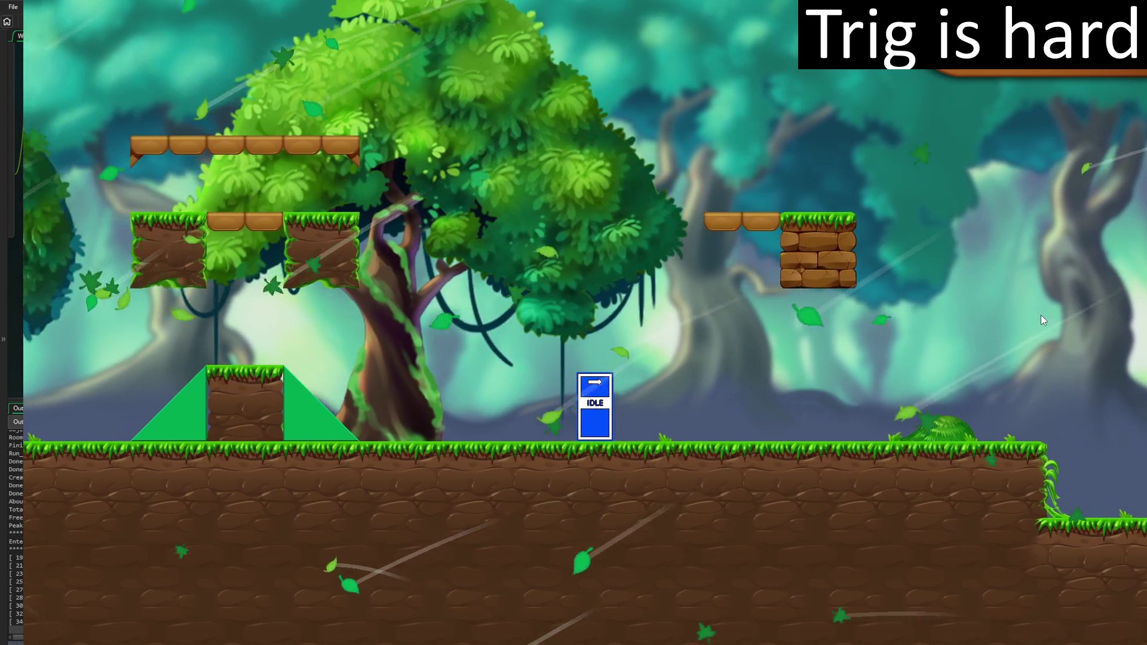
key(Escape)
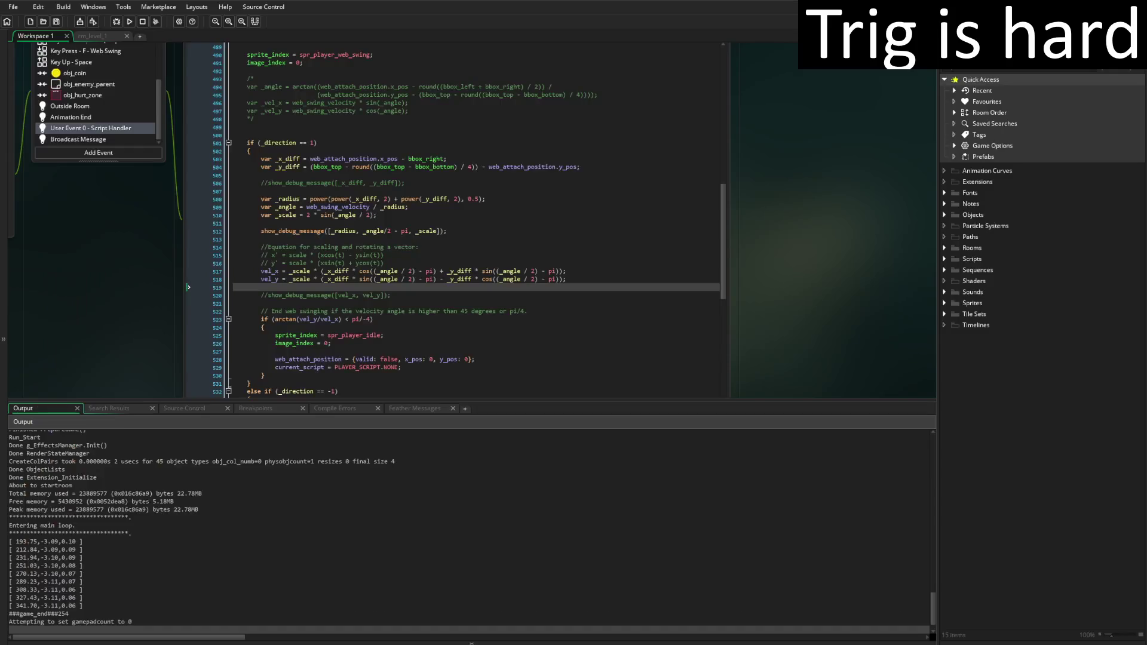
Enlarge the Output log and select the first debug triple [193.75, -3.09, 0.10]
drag(392, 400, 391, 314)
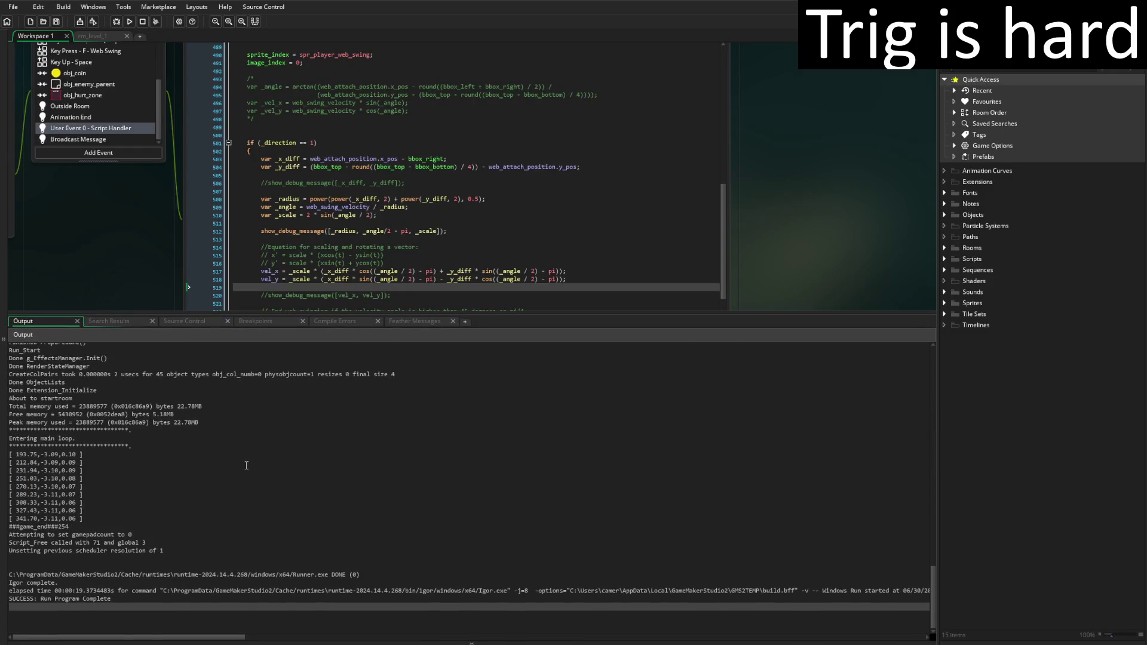
drag(128, 497, 10, 496)
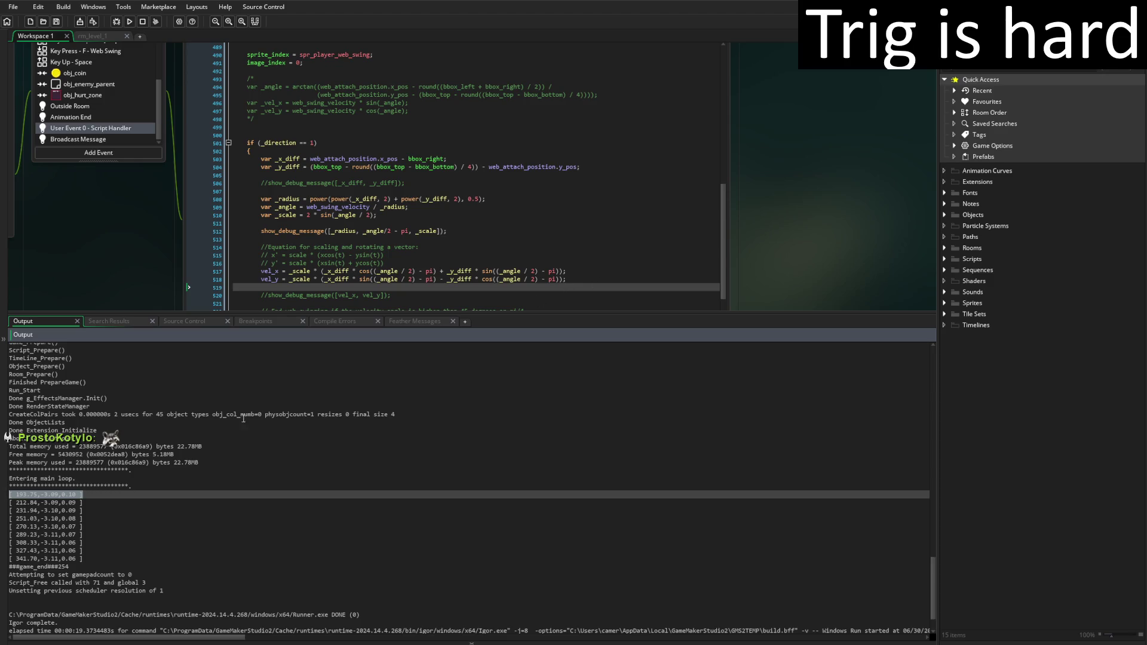
Deselect the log and shrink the Output panel so more swing code lines are visible
click(78, 497)
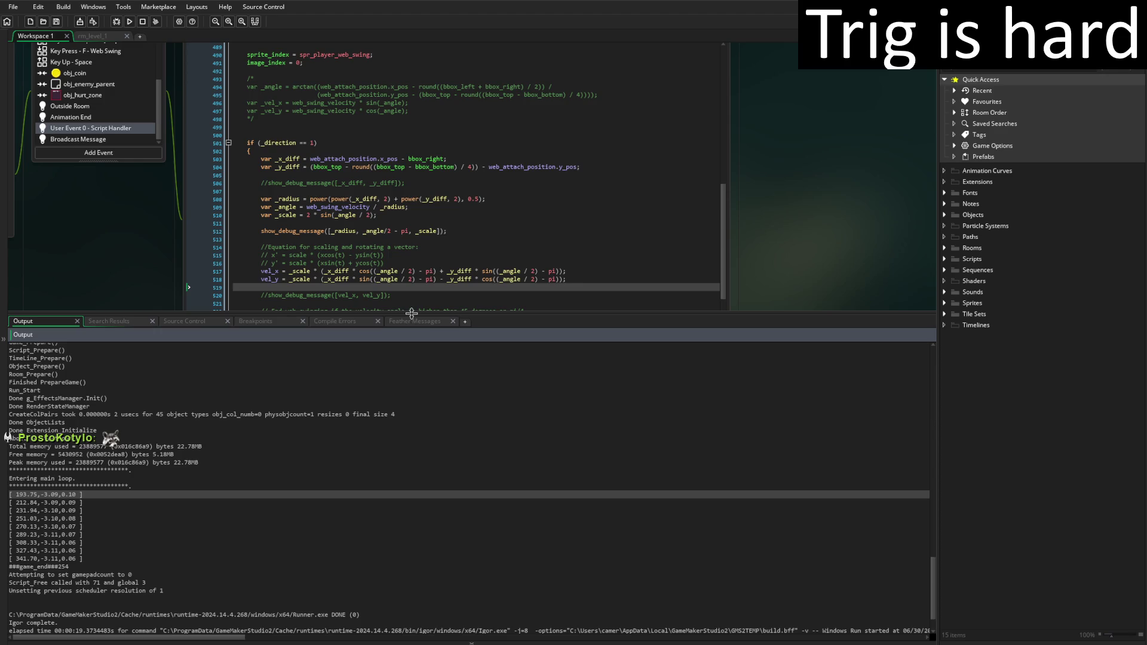
drag(412, 314, 416, 403)
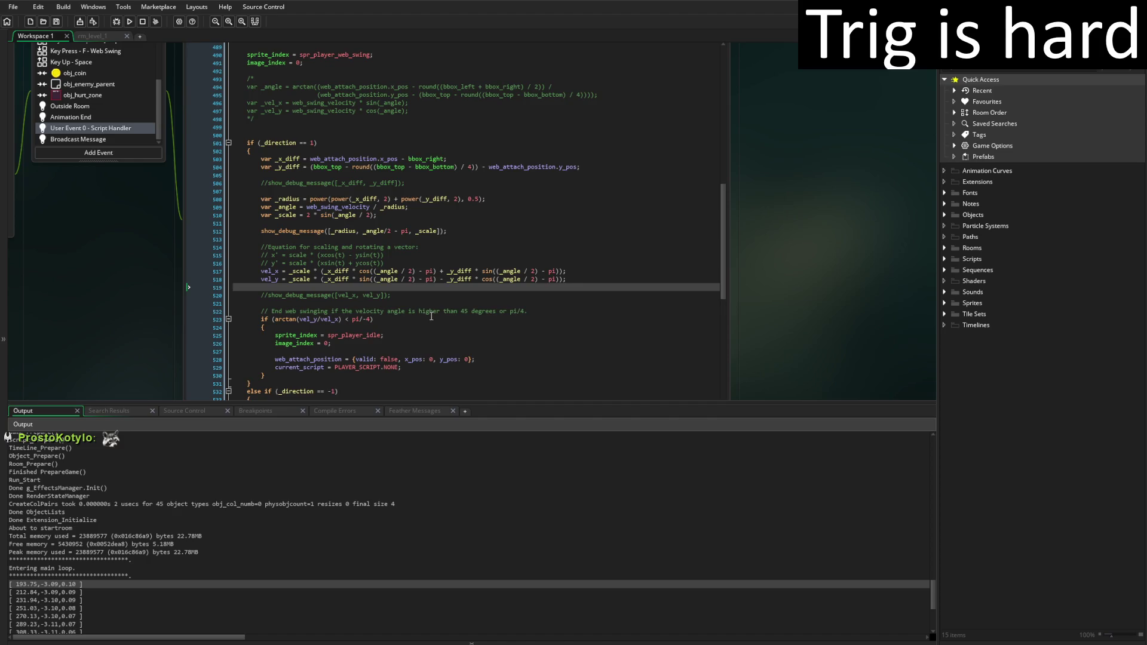
Flip the _y_diff signs: minus on the vel_x line 517, plus on the vel_y line 518
click(440, 271)
key(Delete)
text(-)
key(Down)
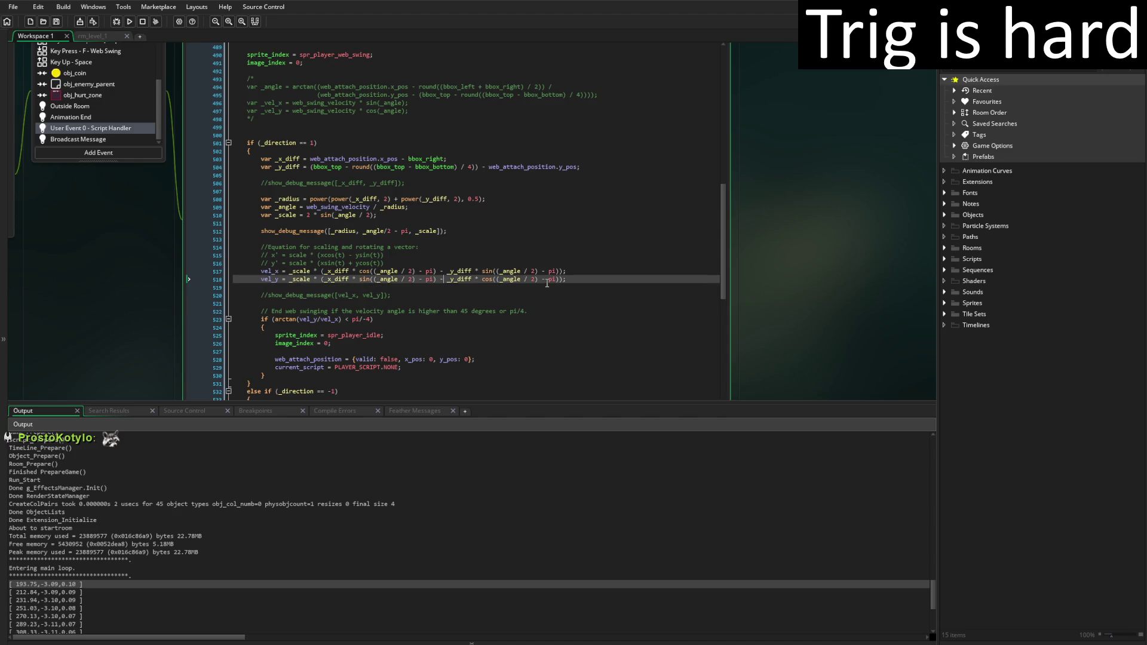
key(BackSpace)
text(+)
key(End)
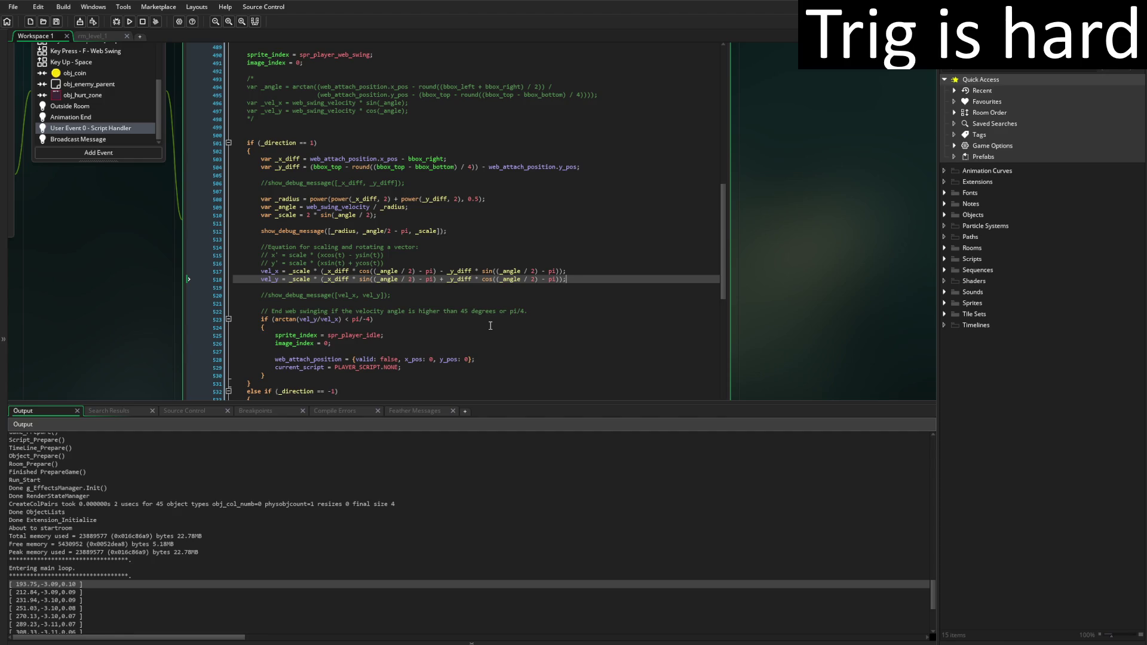
Rewrite line 517's cosine argument as pi - (_angle / 2)
click(435, 271)
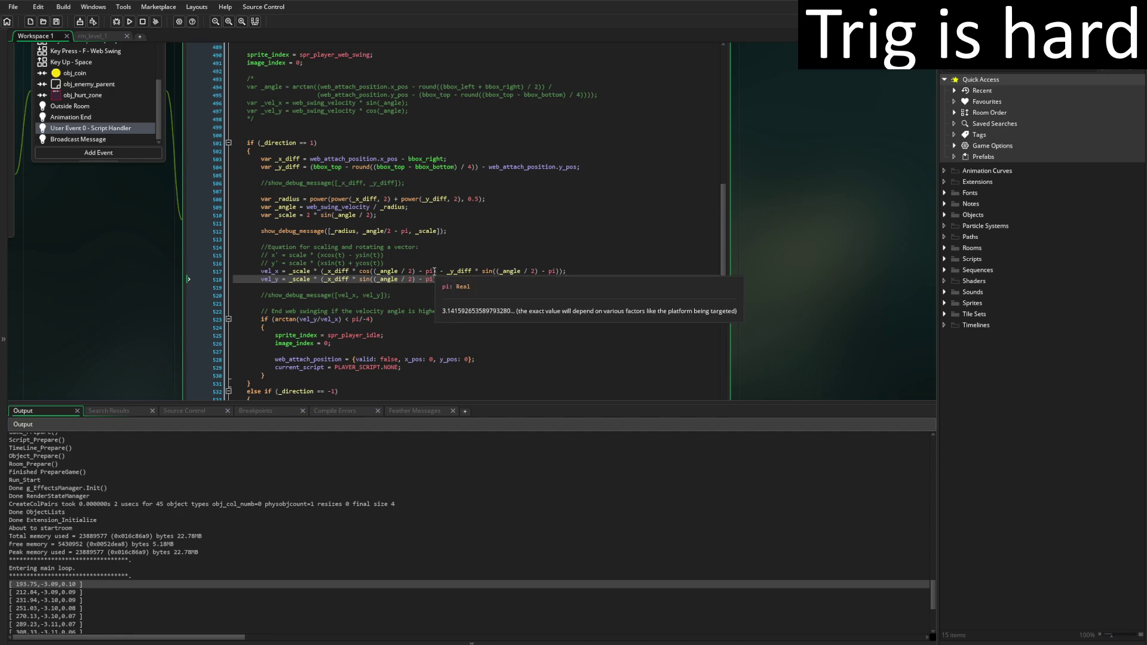
key(BackSpace)
key(BackSpace)
key(BackSpace)
key(Left)
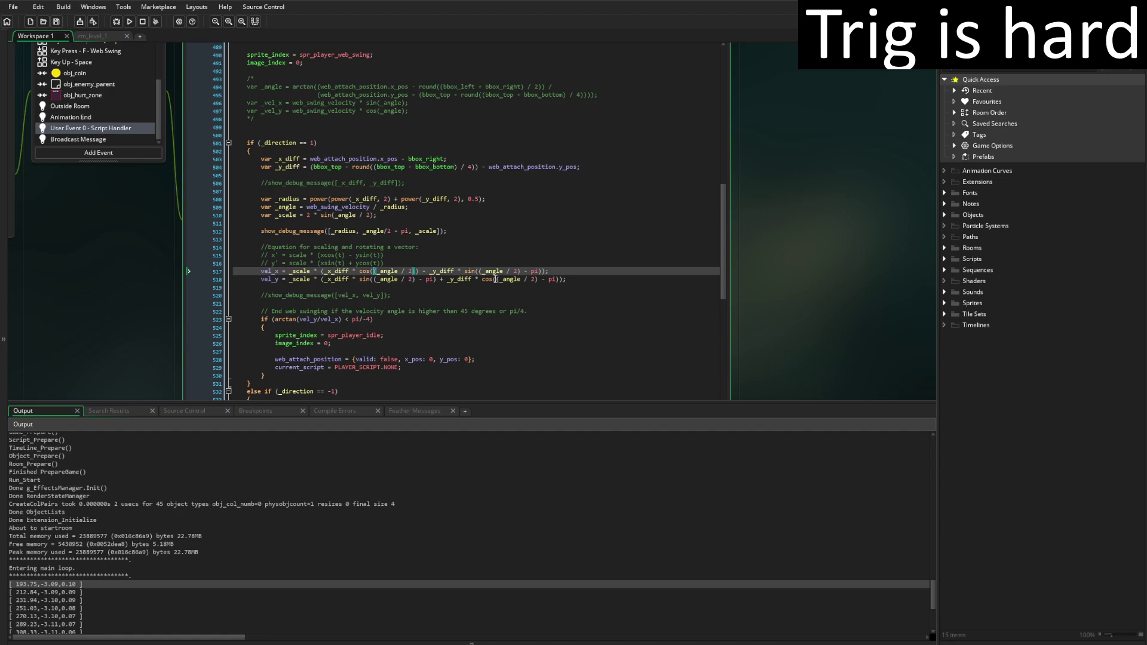
text(pi -)
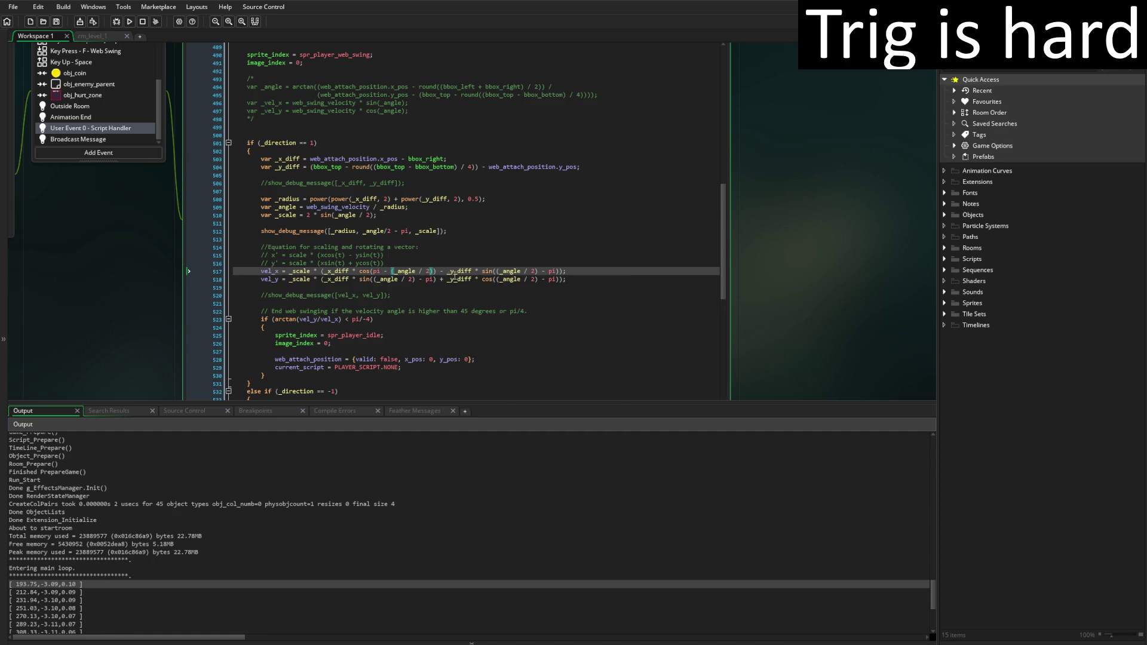
Rewrite line 518's cosine as pi - (_angle / 2), keeping its sine at (_angle / 2) - pi
click(432, 279)
key(BackSpace)
key(BackSpace)
key(BackSpace)
key(Left)
key(Left)
key(Left)
key(Left)
text(poi)
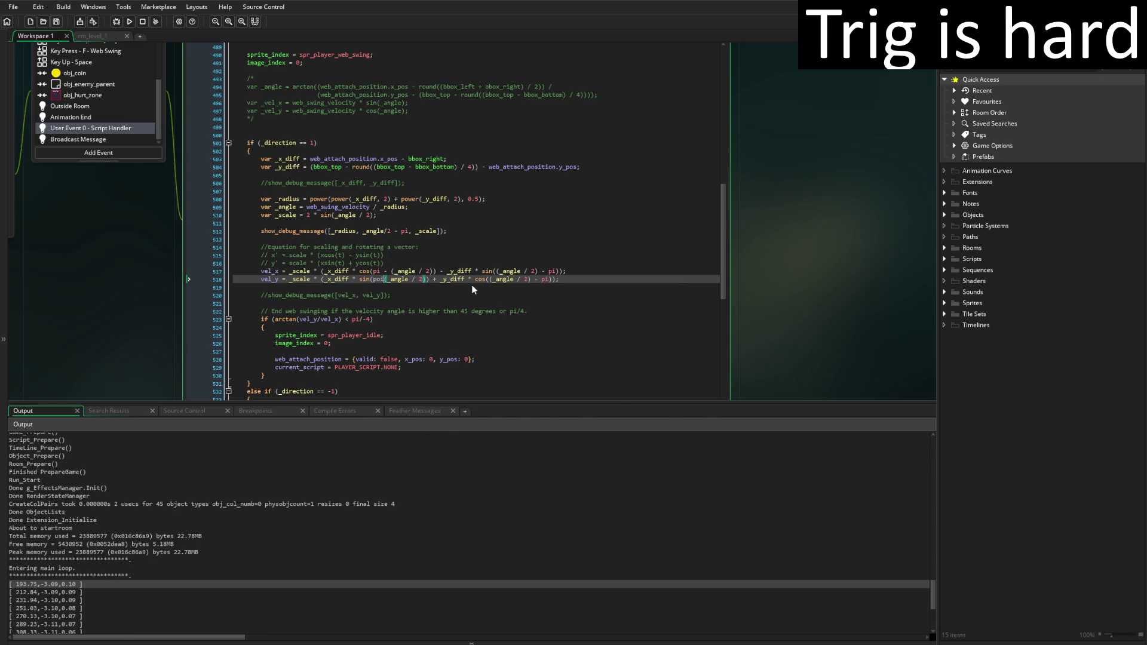
key(BackSpace)
key(BackSpace)
text(i -)
key(BackSpace)
key(BackSpace)
key(BackSpace)
key(Right)
key(Right)
key(Right)
text(- pi)
key(Delete)
key(BackSpace)
key(BackSpace)
key(BackSpace)
text(pi -)
Rewrite line 517's sine argument as pi - (_angle / 2)
click(557, 271)
key(BackSpace)
key(BackSpace)
key(BackSpace)
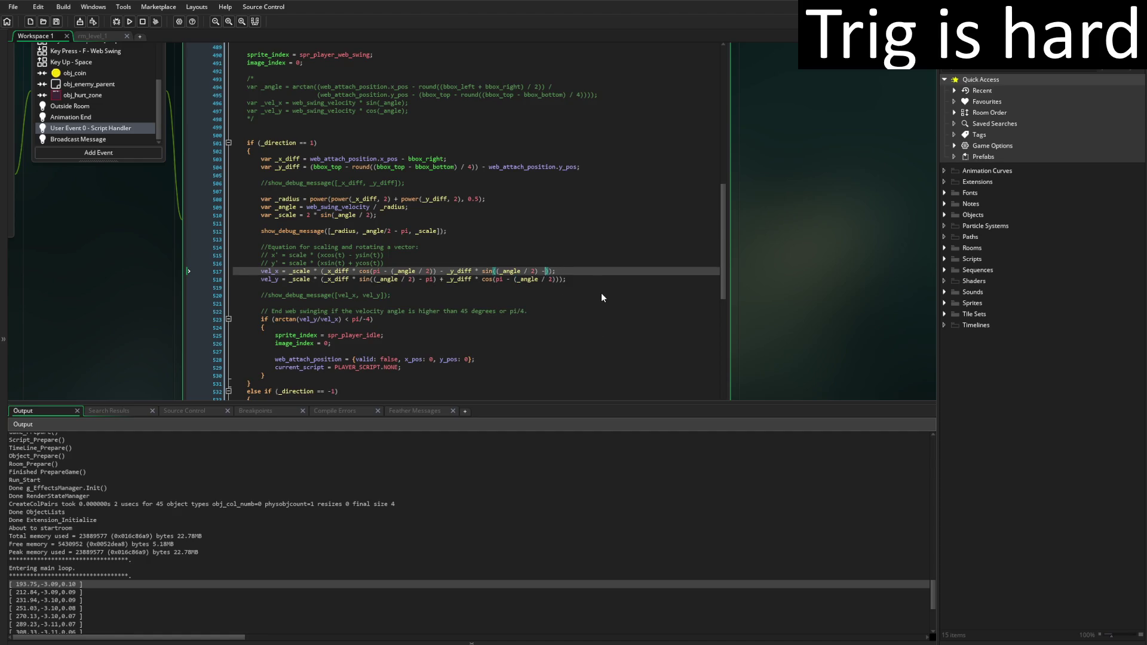
key(Left)
key(Left)
key(Left)
Rewrite line 518's sine argument as pi - (_angle / 2) and launch a test build
key(Left)
key(Left)
key(Left)
text(pi -)
click(433, 282)
key(BackSpace)
key(BackSpace)
key(BackSpace)
key(Left)
key(Left)
key(Left)
key(Left)
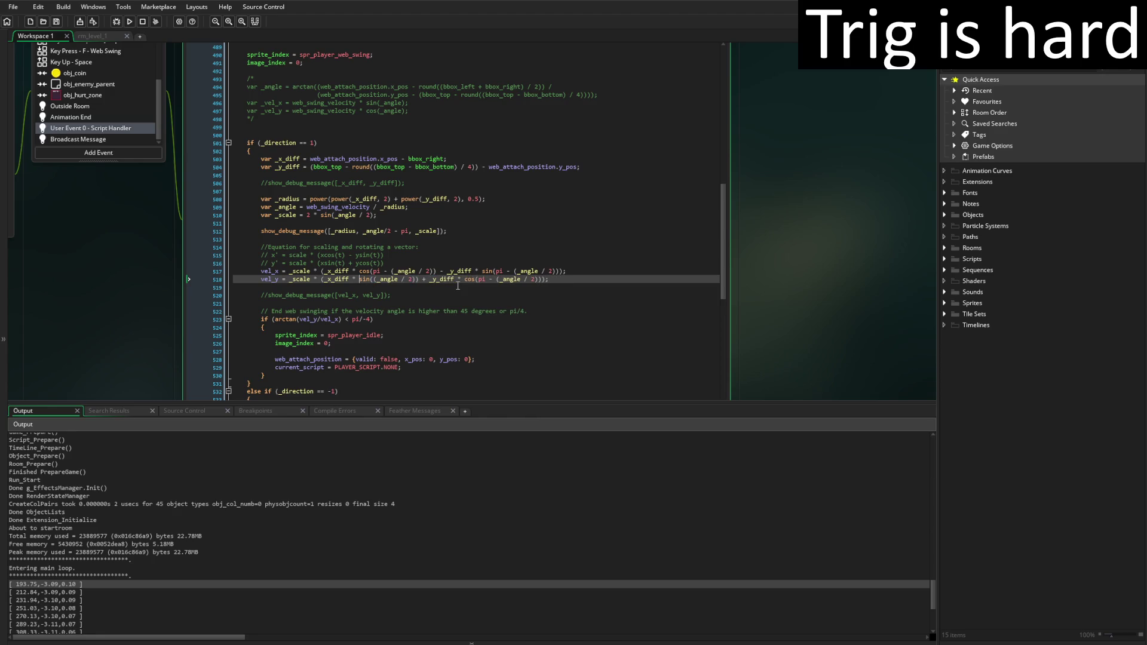
key(Right)
key(Right)
key(Right)
text(pi -)
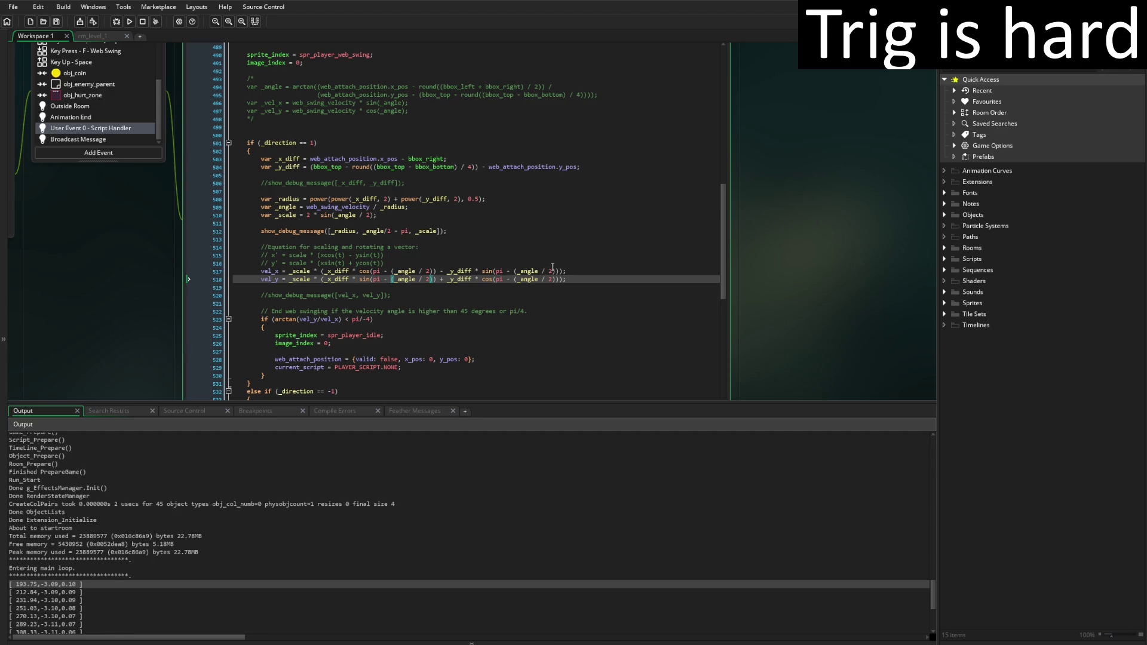
click(133, 20)
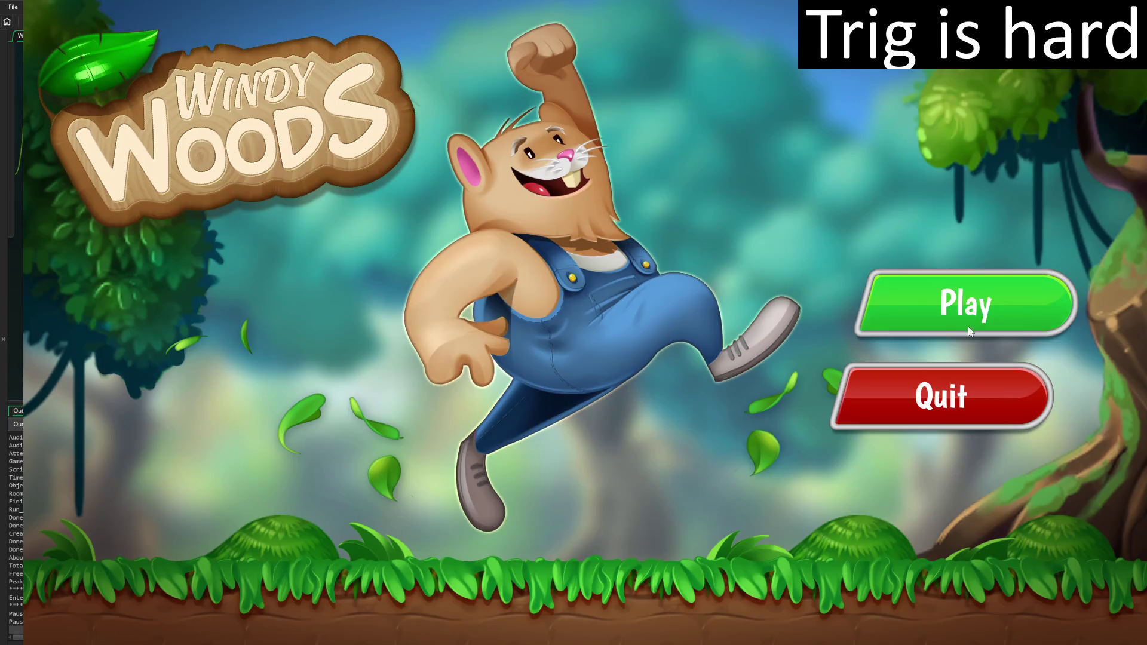
Play the Windy Woods level briefly, close the game, and scroll up the Output log
click(1037, 320)
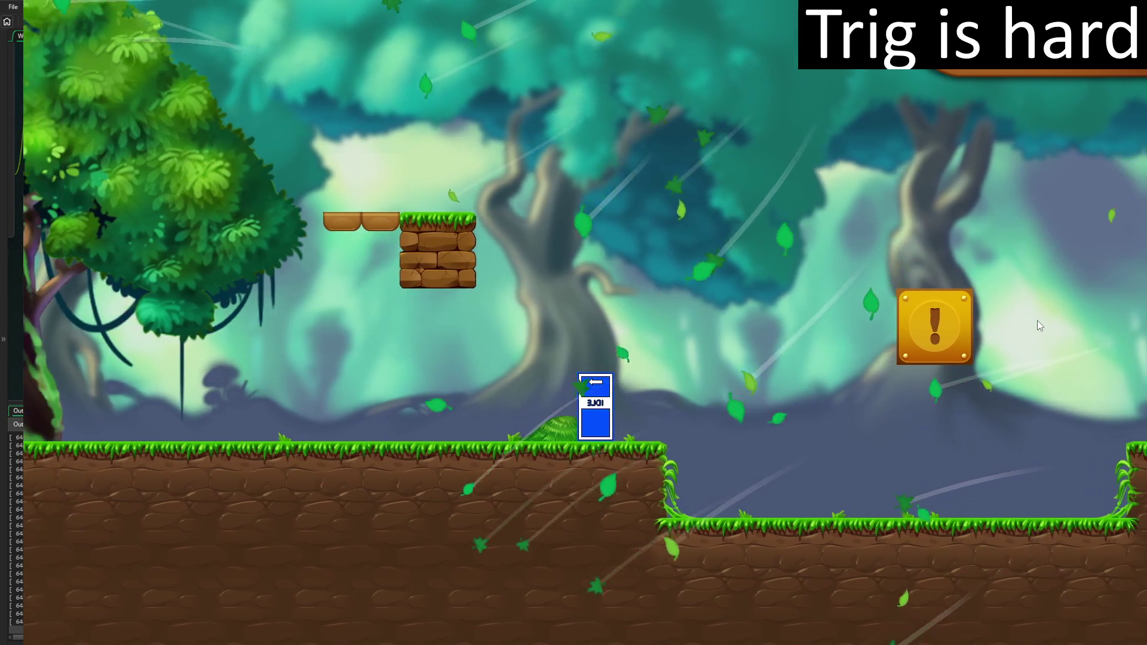
key(Escape)
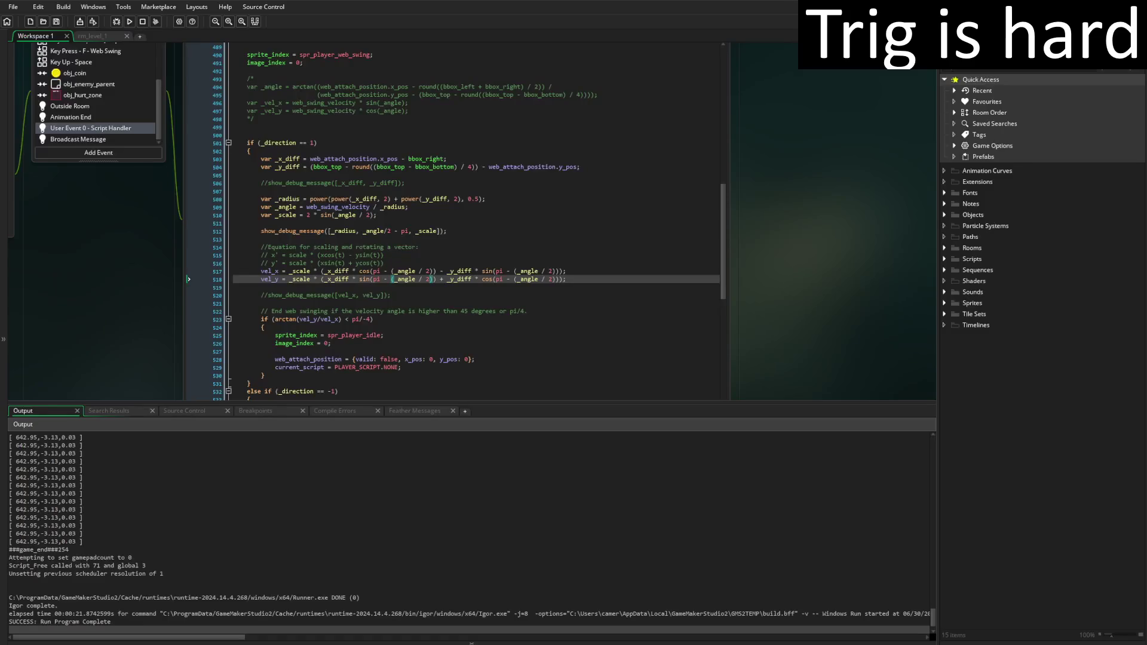
scroll(271, 530, up, 15)
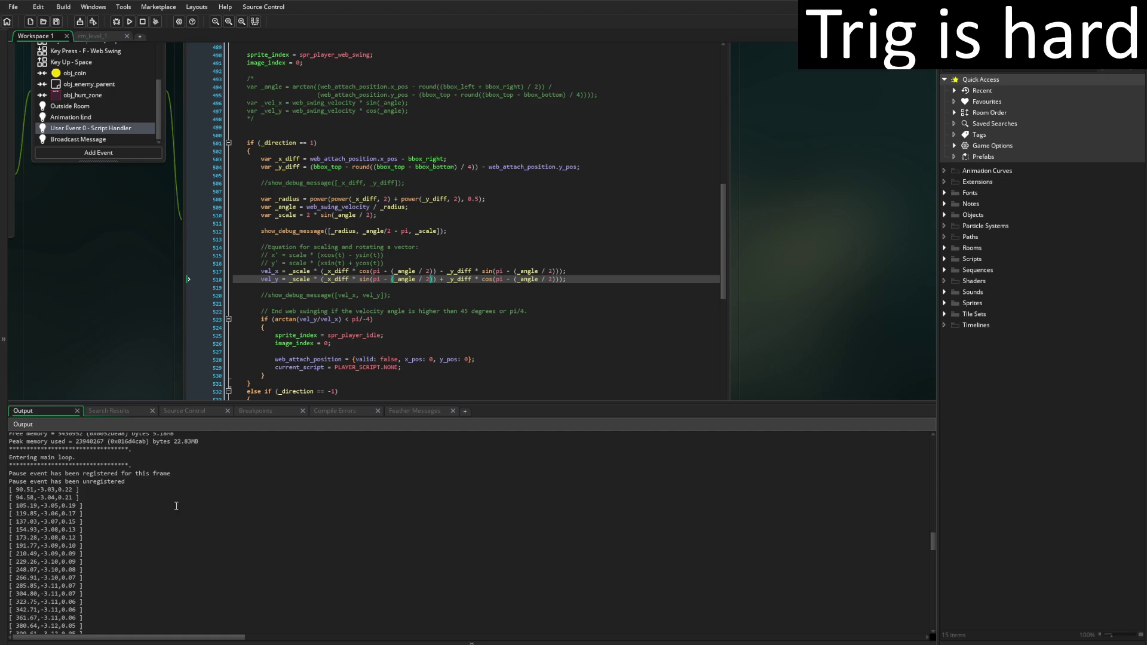
drag(83, 492, 10, 492)
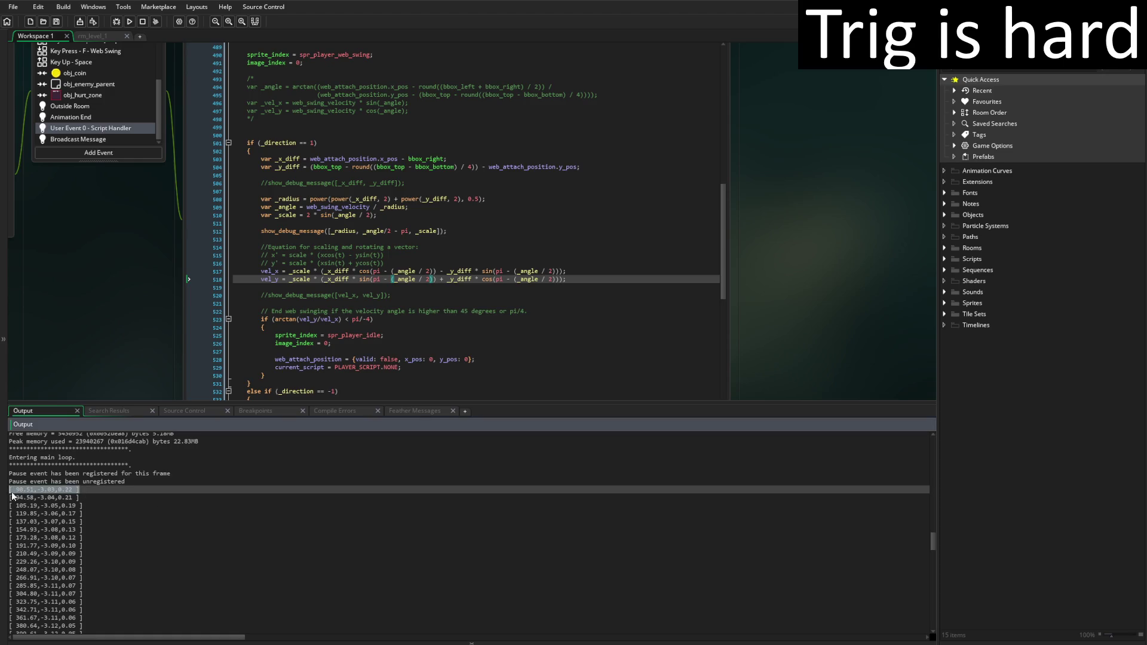
scroll(499, 335, up, 5)
scroll(520, 332, down, 3)
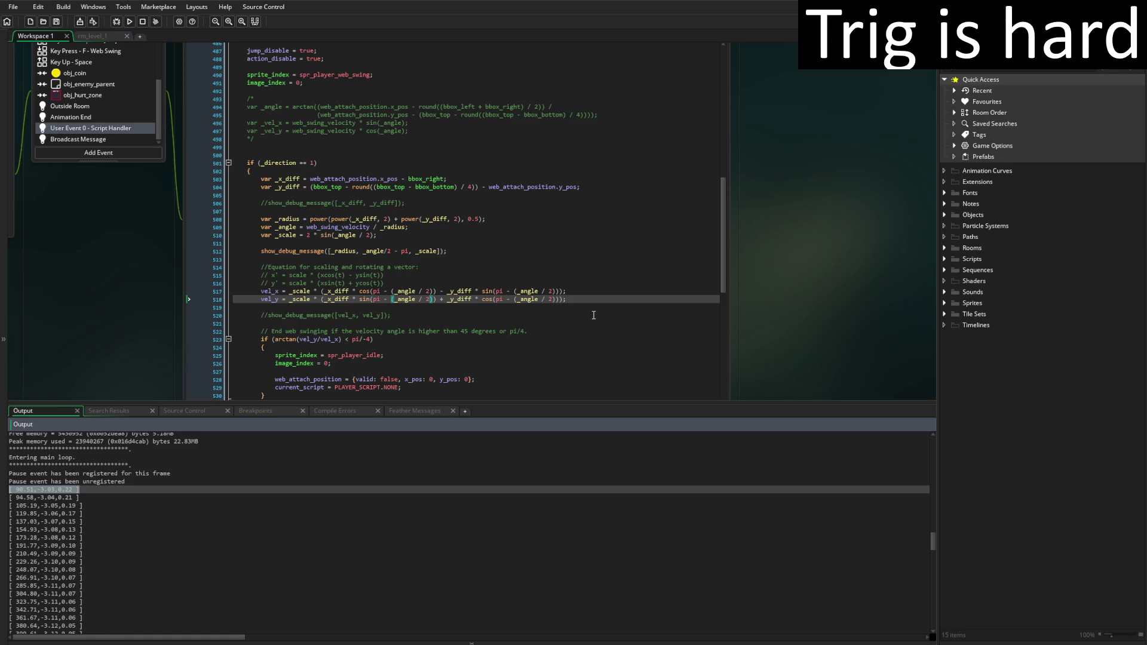
click(585, 299)
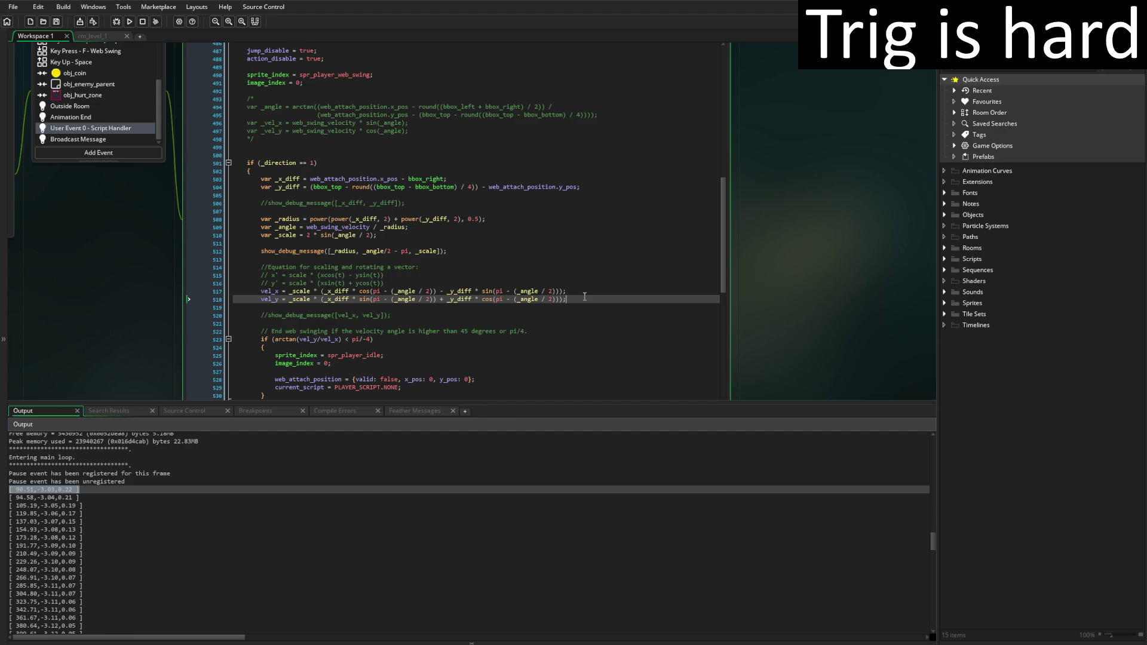
Comment out the radius–angle–scale debug print on line 512
key(Up)
key(Up)
key(Up)
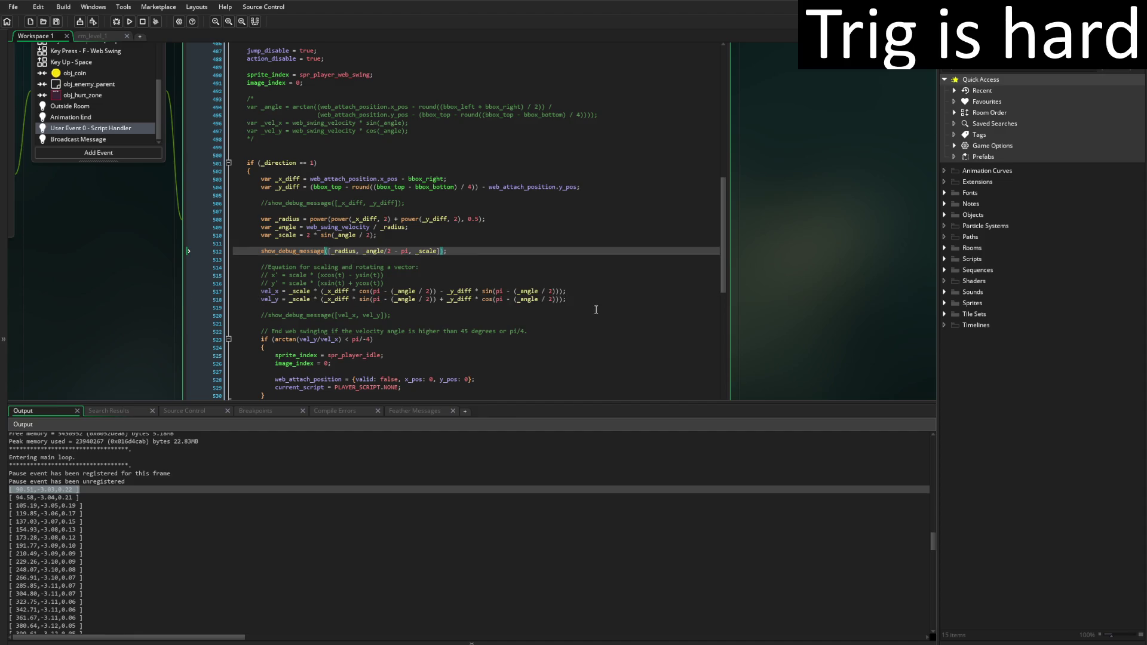
key(shift+Home)
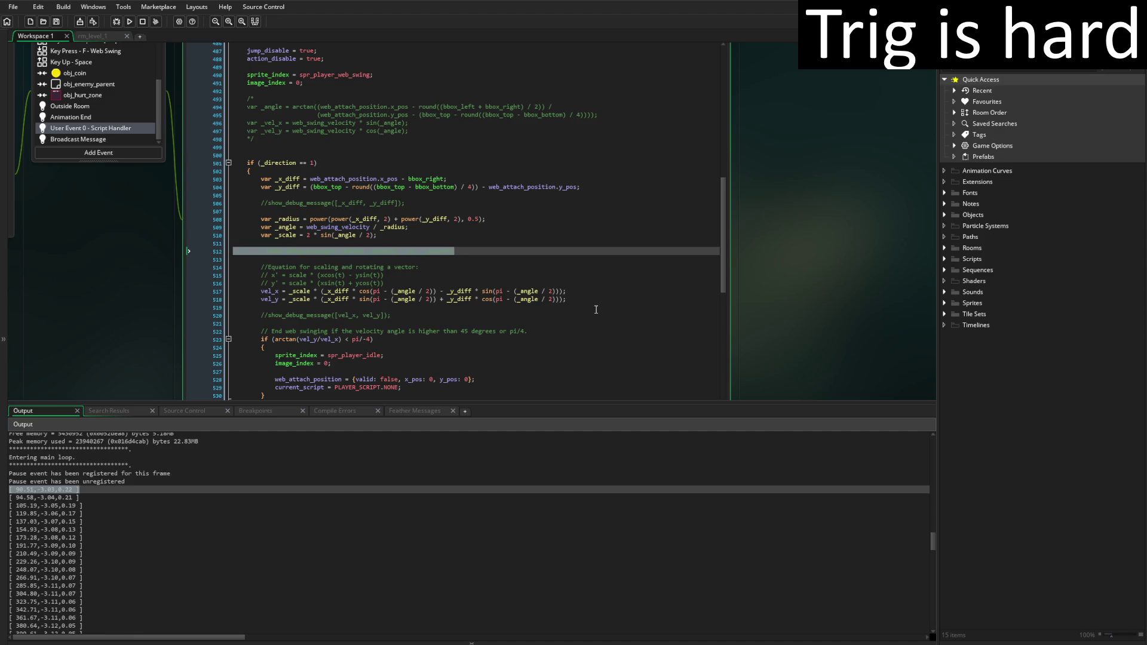
key(ctrl+k)
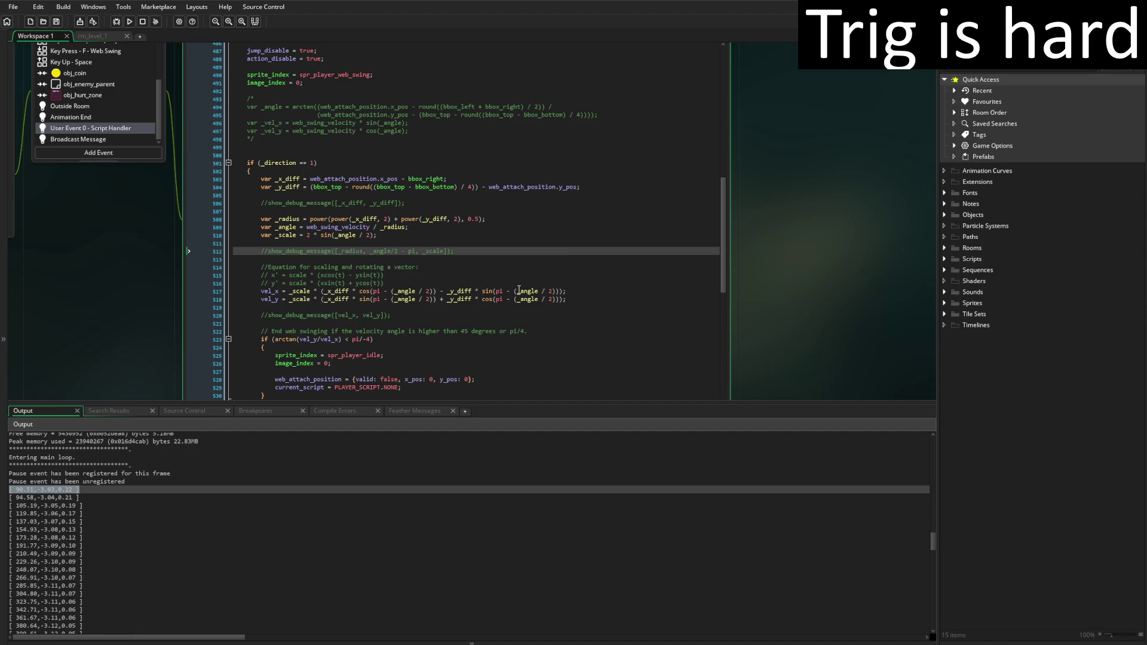
Add a new line printing cos(pi) - (_angle/2) with show_debug_message
key(Return)
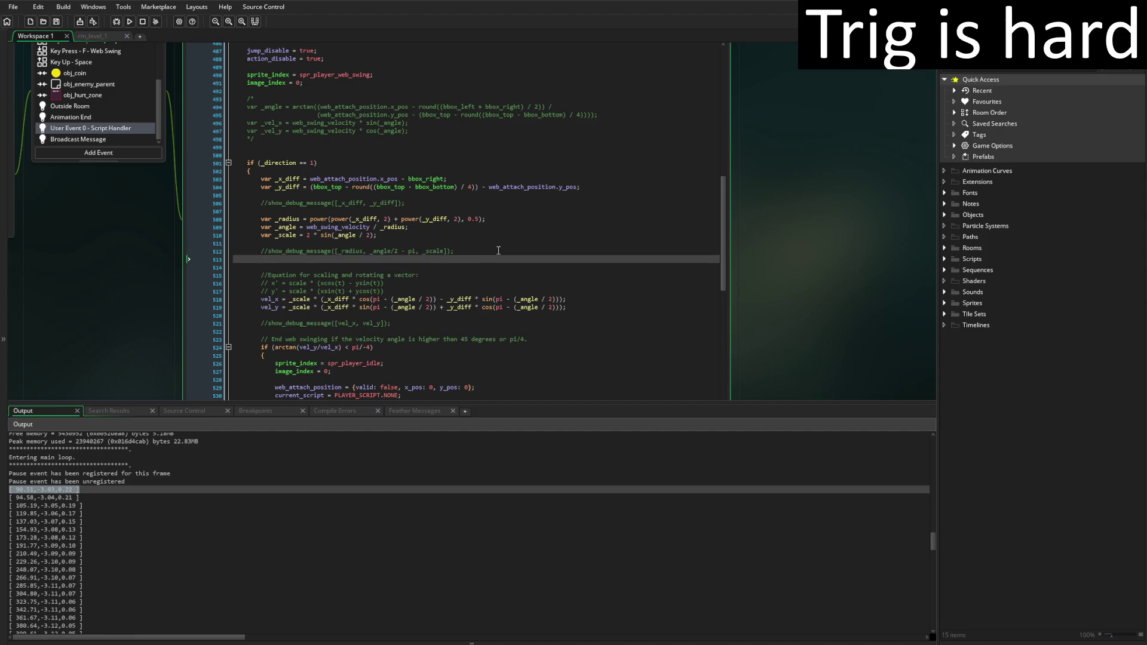
text(show_deb)
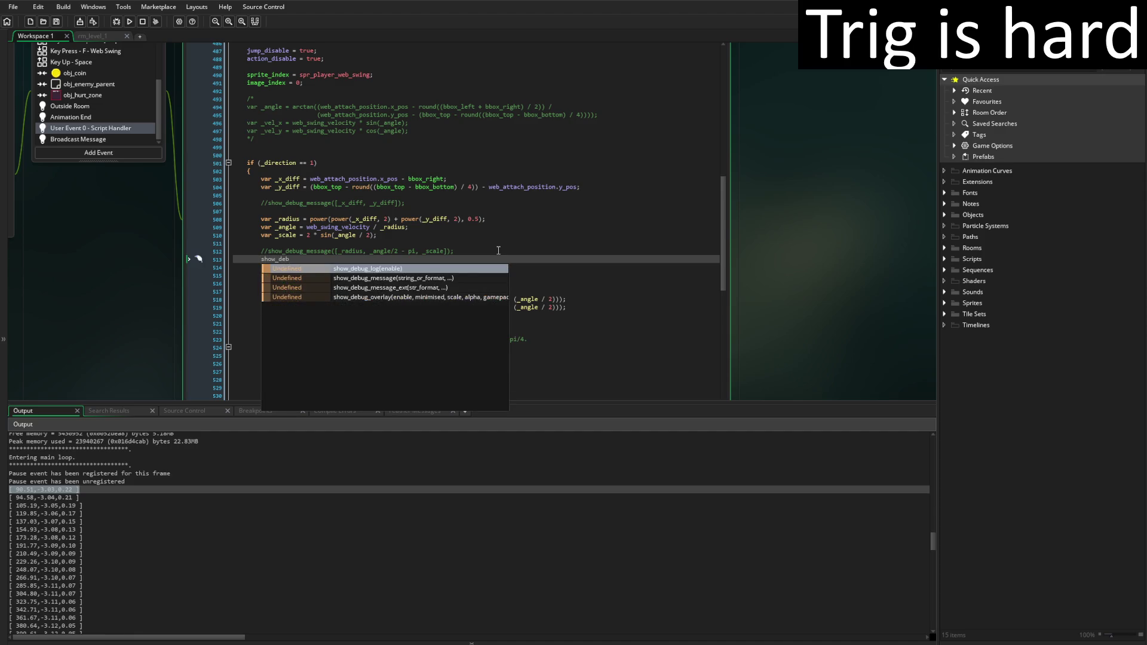
key(Down)
key(Return)
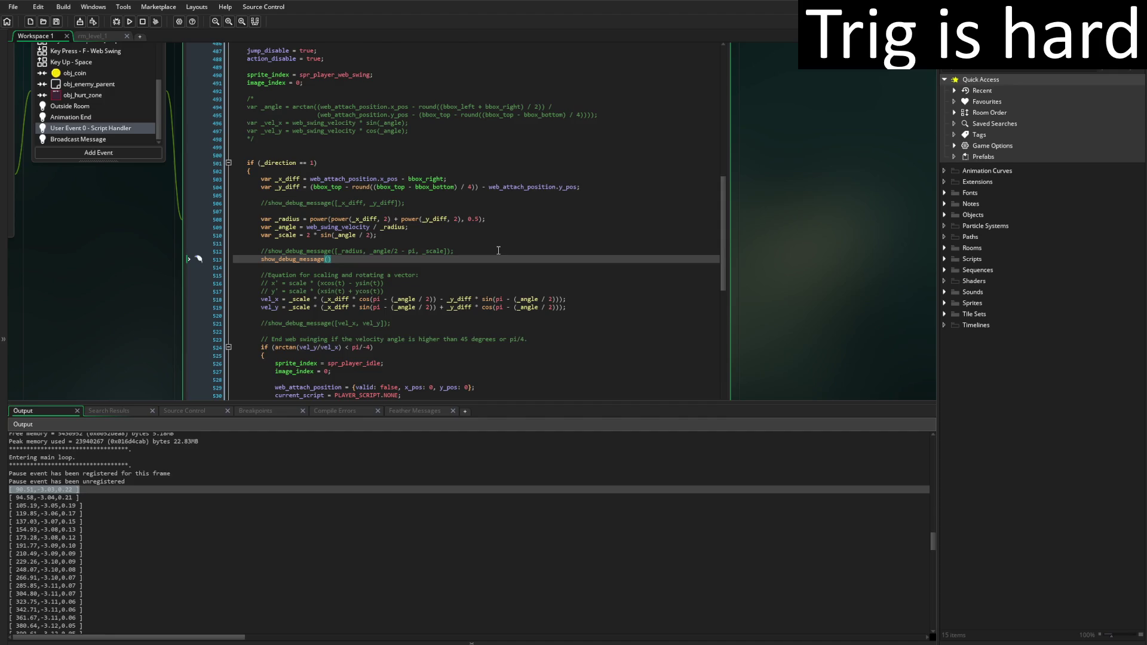
text(cos(p)
text(i)
text())
text( - )
text(()
text(_angle/2)
End line 513's debug print with a semicolon and check its cos brackets
click(493, 258)
text(;)
key(Left)
key(Left)
key(Left)
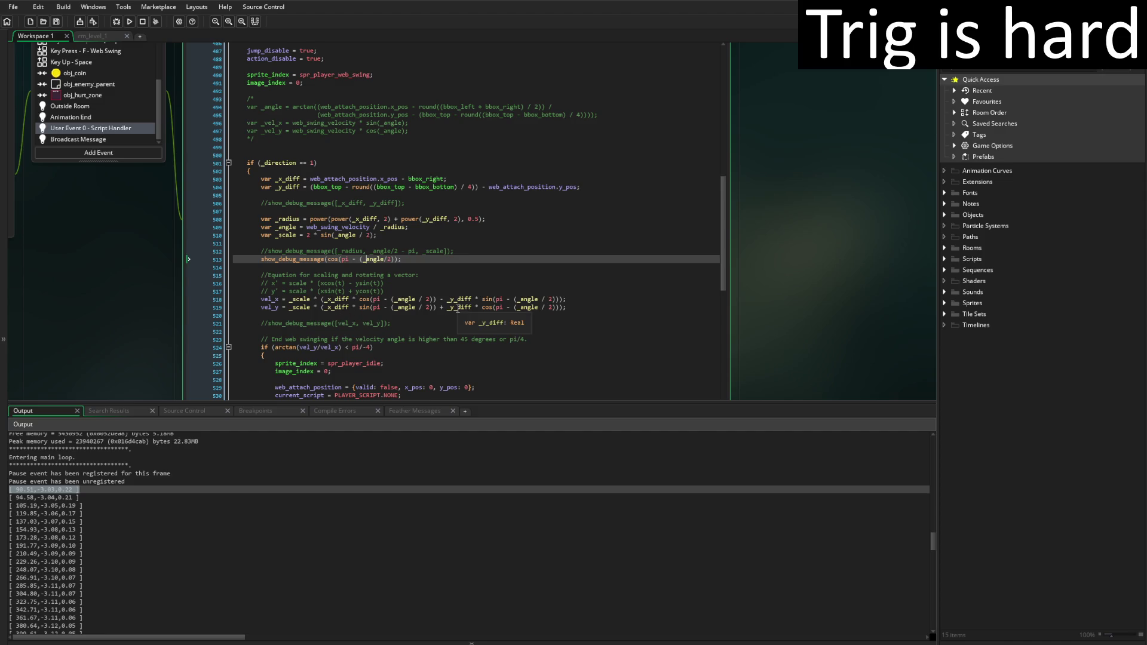
key(Right)
key(Right)
key(Right)
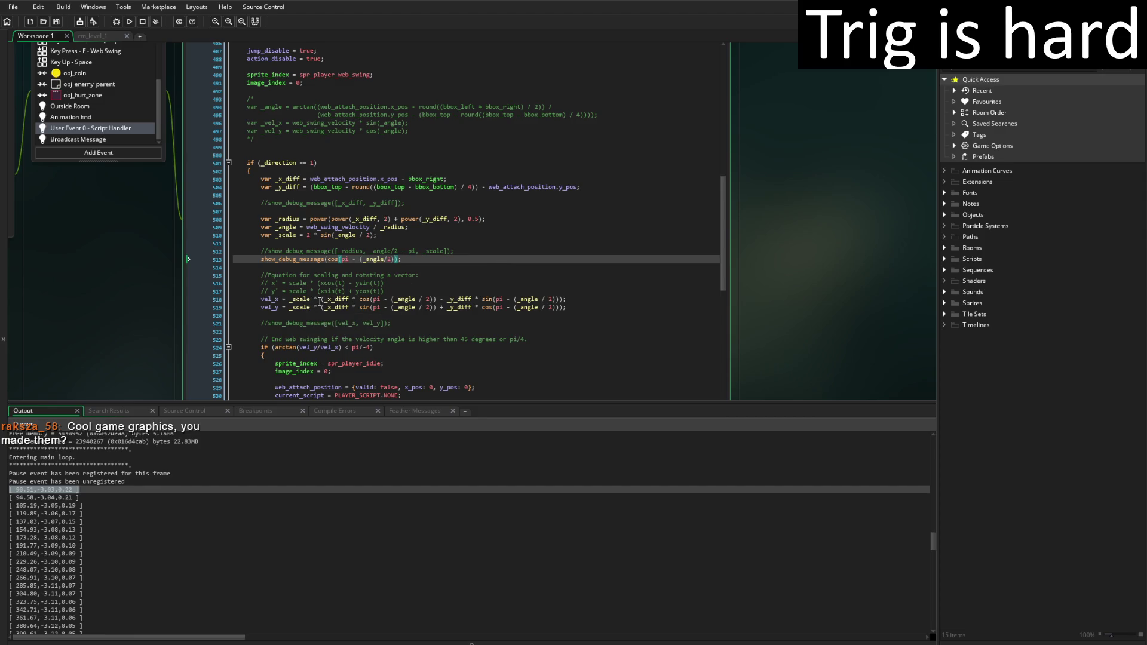
Replace the print's cos term with line 518's vel_x rotation expression and run the game
click(321, 301)
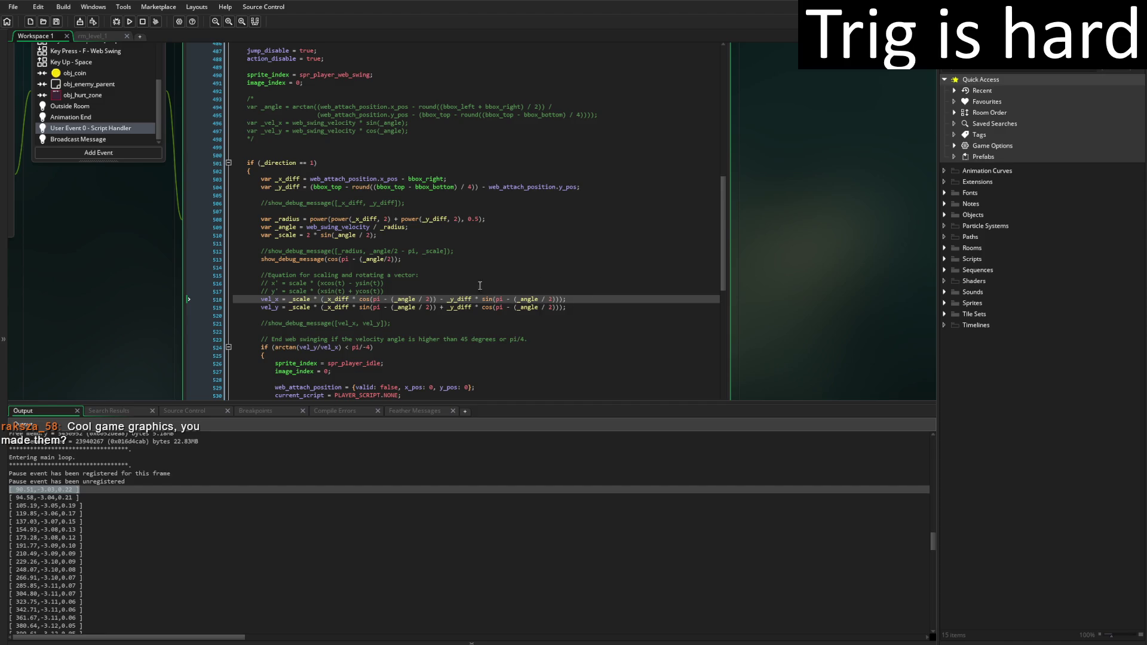
shift+click(321, 301)
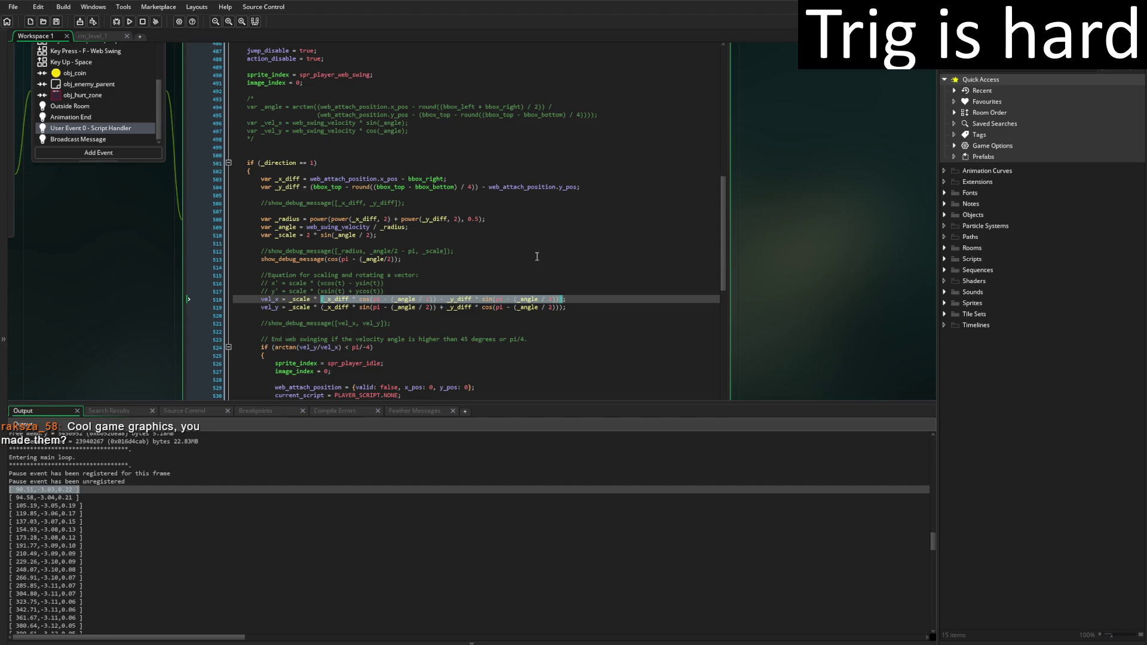
drag(326, 259, 401, 264)
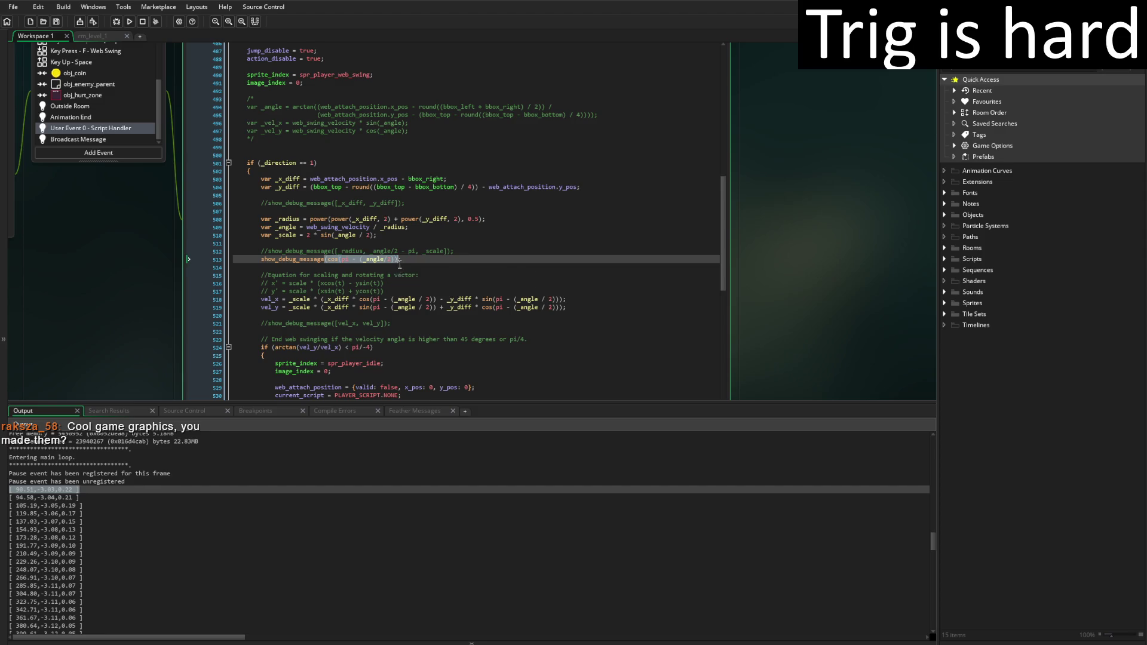
text((_x_diff * cos(pi - (_angle / 2)) - _y_diff * sin(pi - (_angle / 2))))
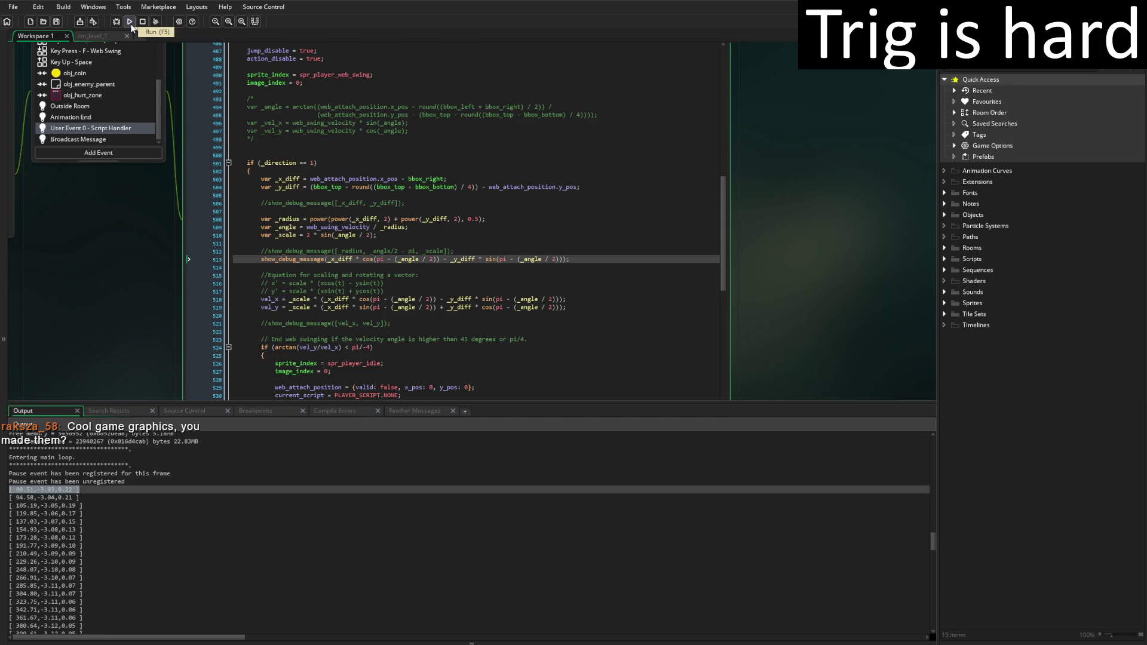
click(131, 25)
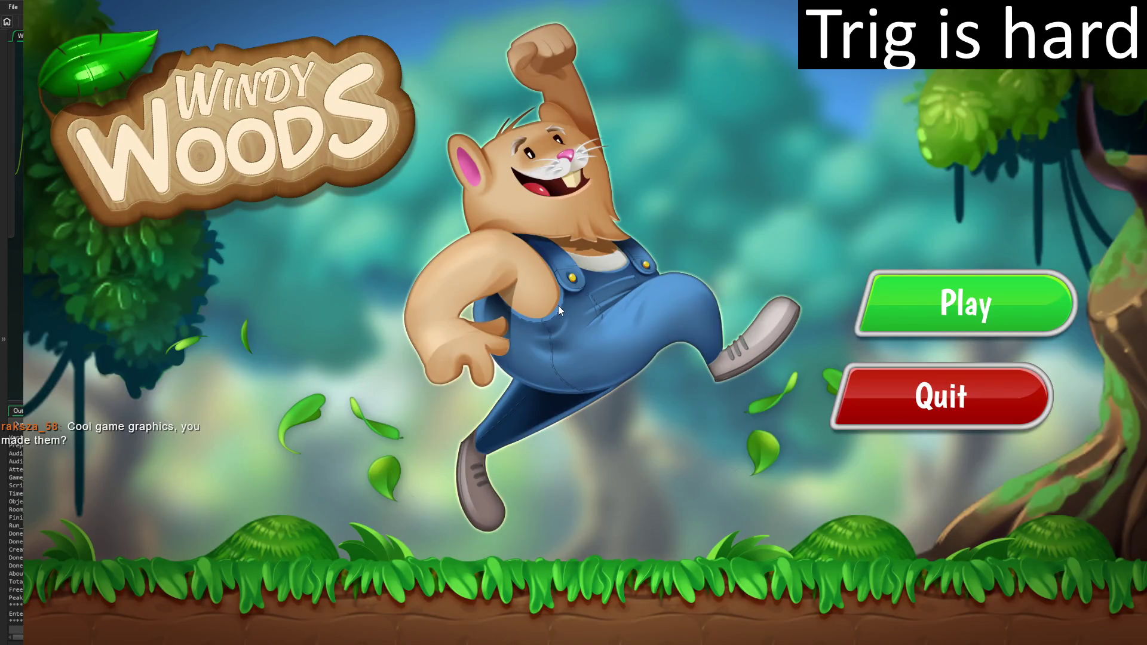
Play Windy Woods, walking right, then left and jumping, then close the game
click(980, 325)
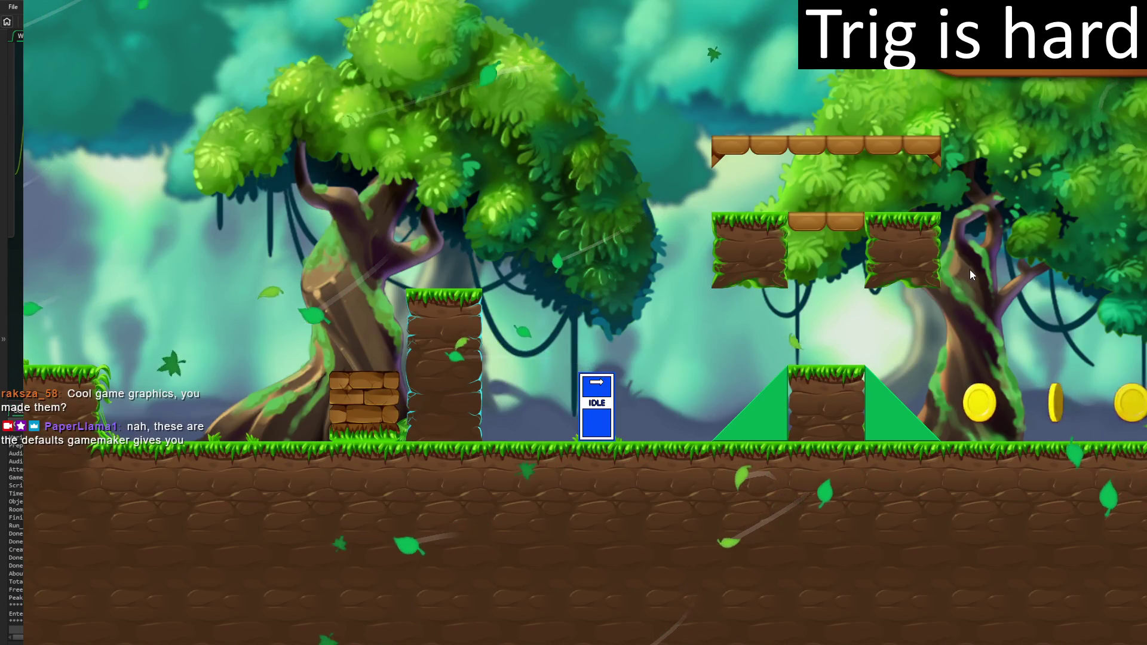
key(Right)
key(Right)
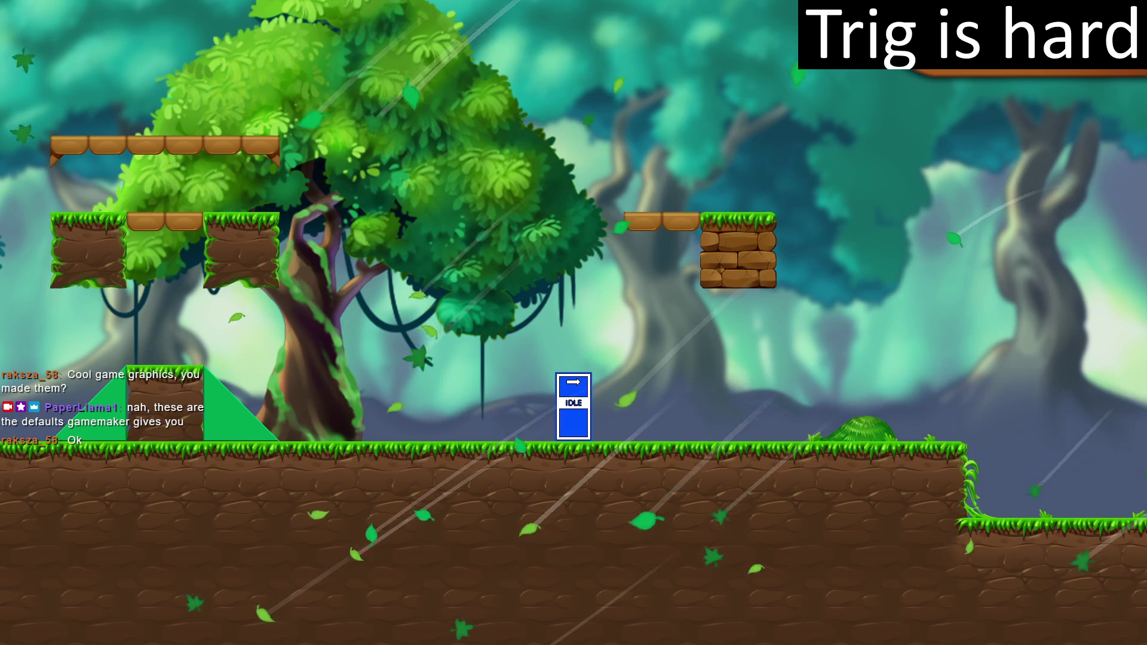
key(Left)
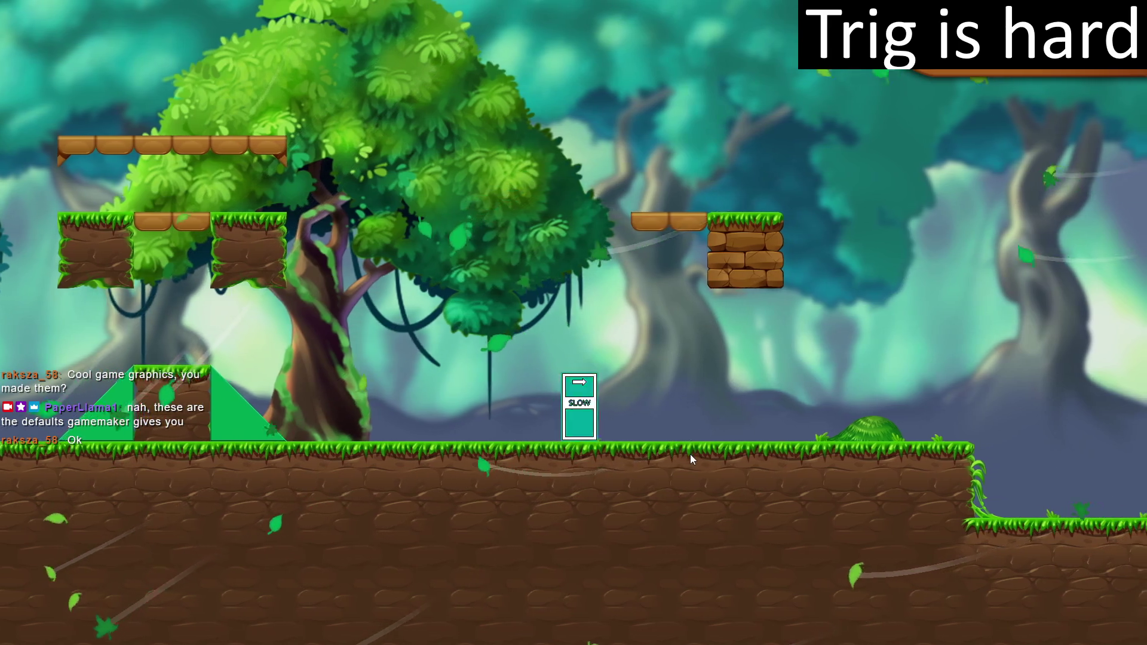
key(space)
key(Right)
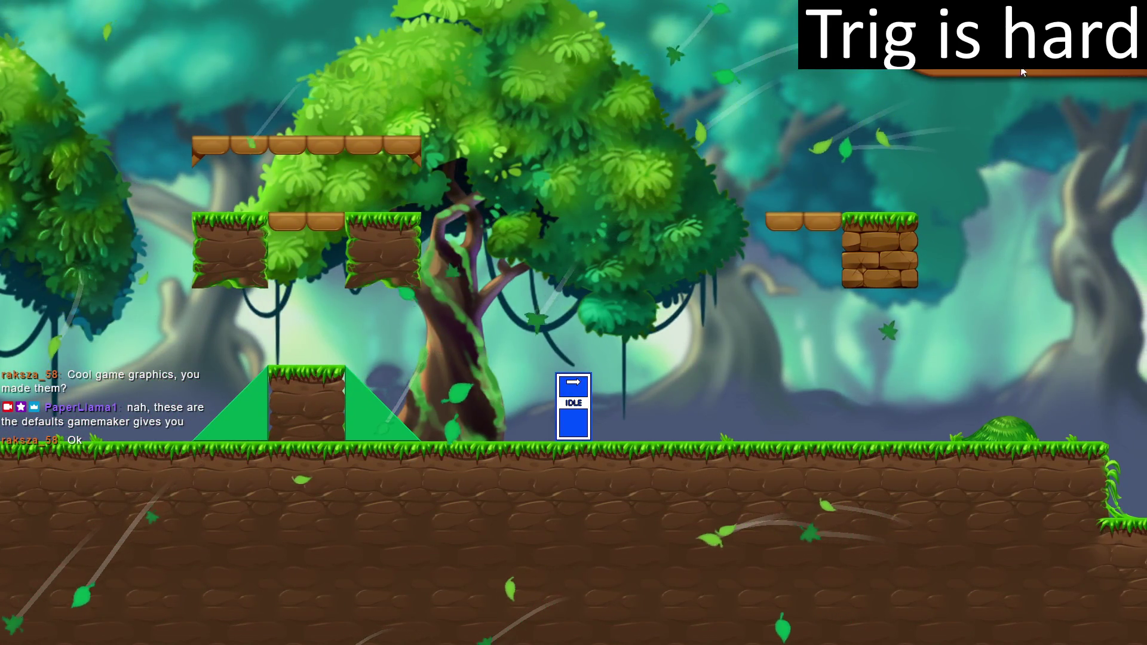
key(Escape)
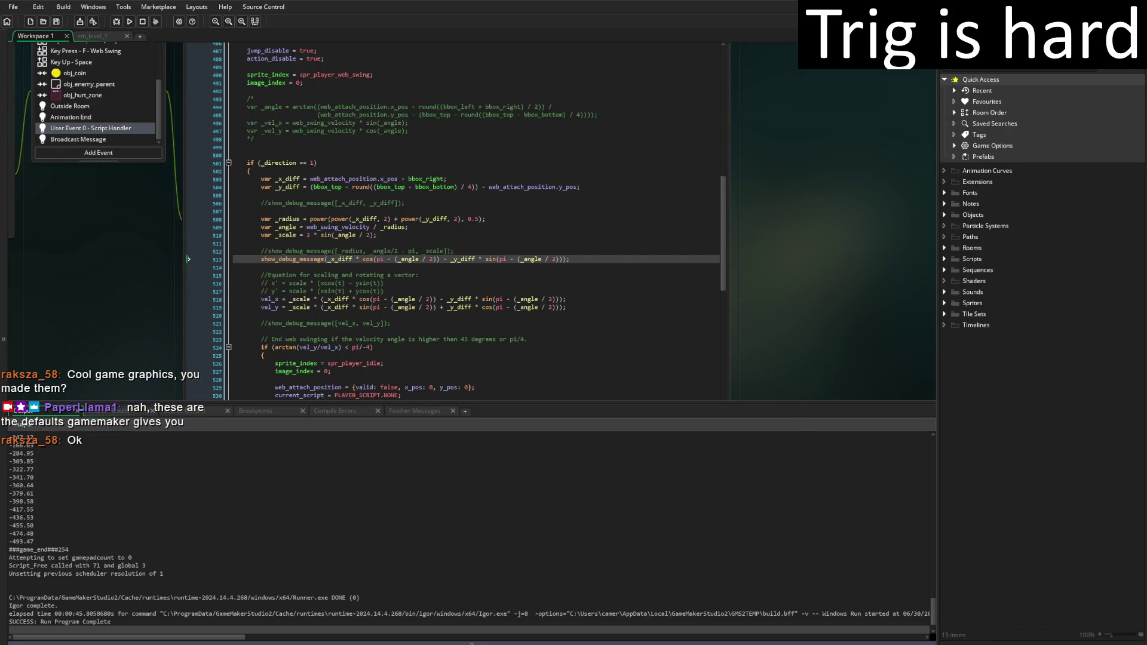
Scroll the Output log up and inspect the first printed value, -89.76
scroll(128, 532, up, 5)
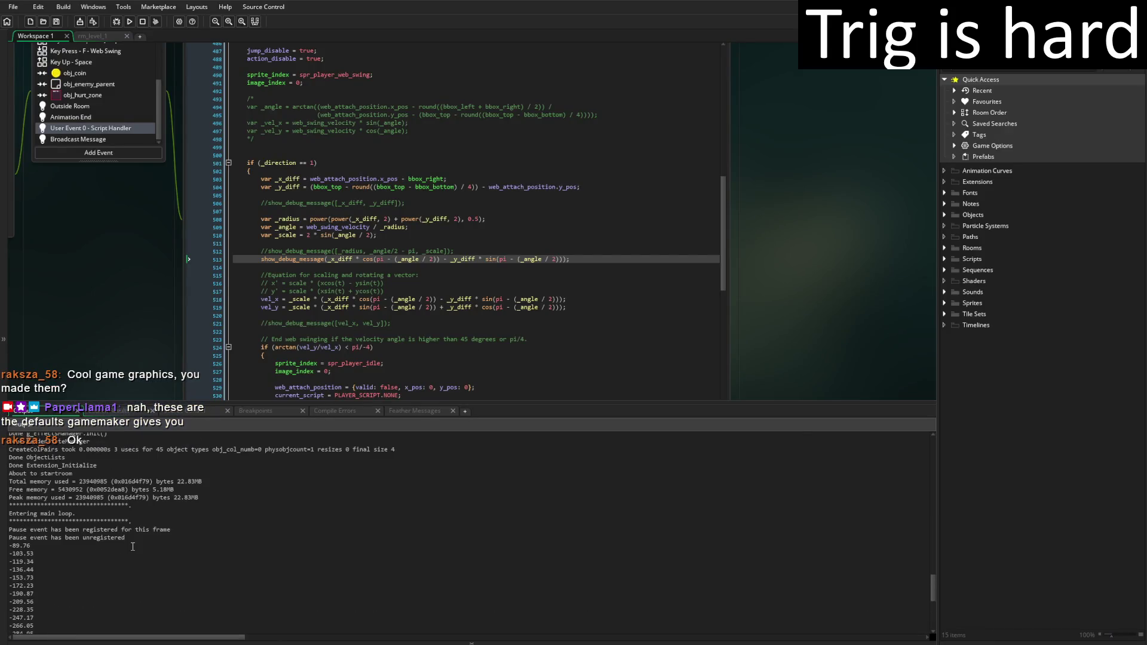
double_click(44, 525)
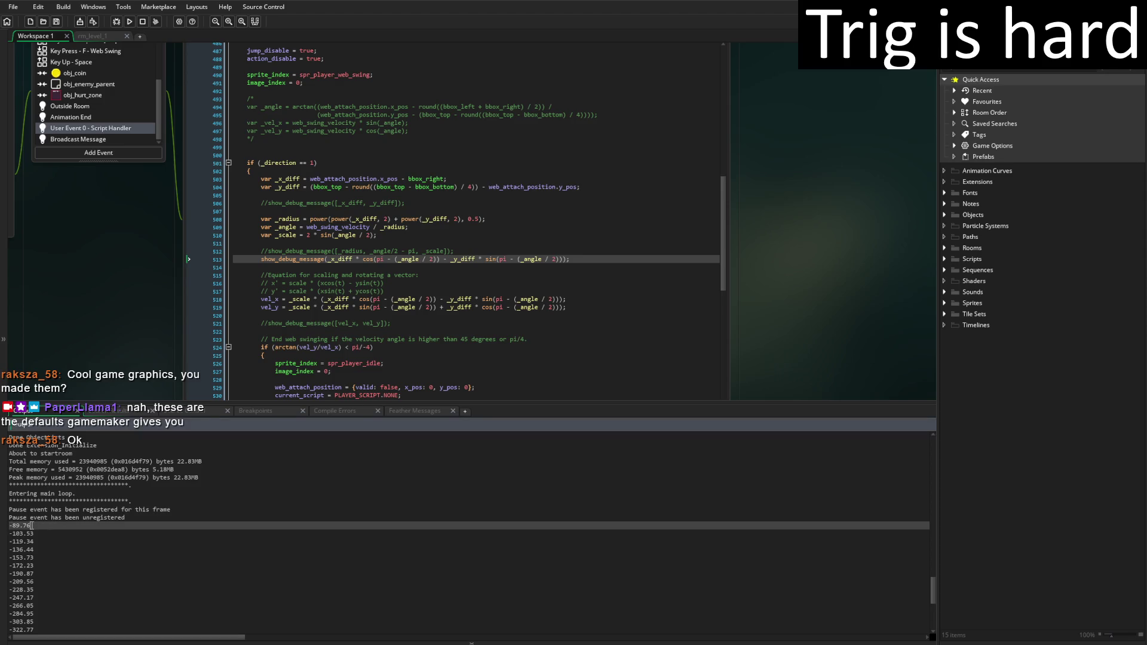
click(72, 530)
Remove the '_x_diff * ' and '_y_diff * ' factors from line 513's debug print
click(362, 259)
key(BackSpace)
key(BackSpace)
key(BackSpace)
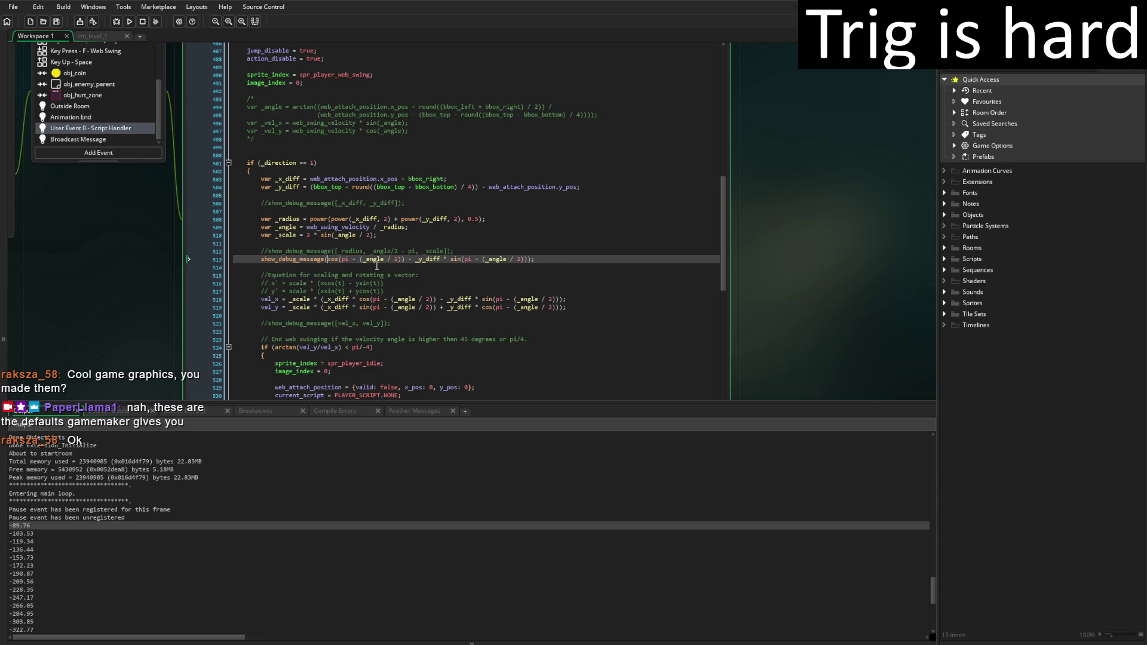
click(451, 259)
key(BackSpace)
key(BackSpace)
key(BackSpace)
key(BackSpace)
key(BackSpace)
Rerun the game, walk toward the WEB SWING sign, close it, and select the first value -1.07
click(129, 22)
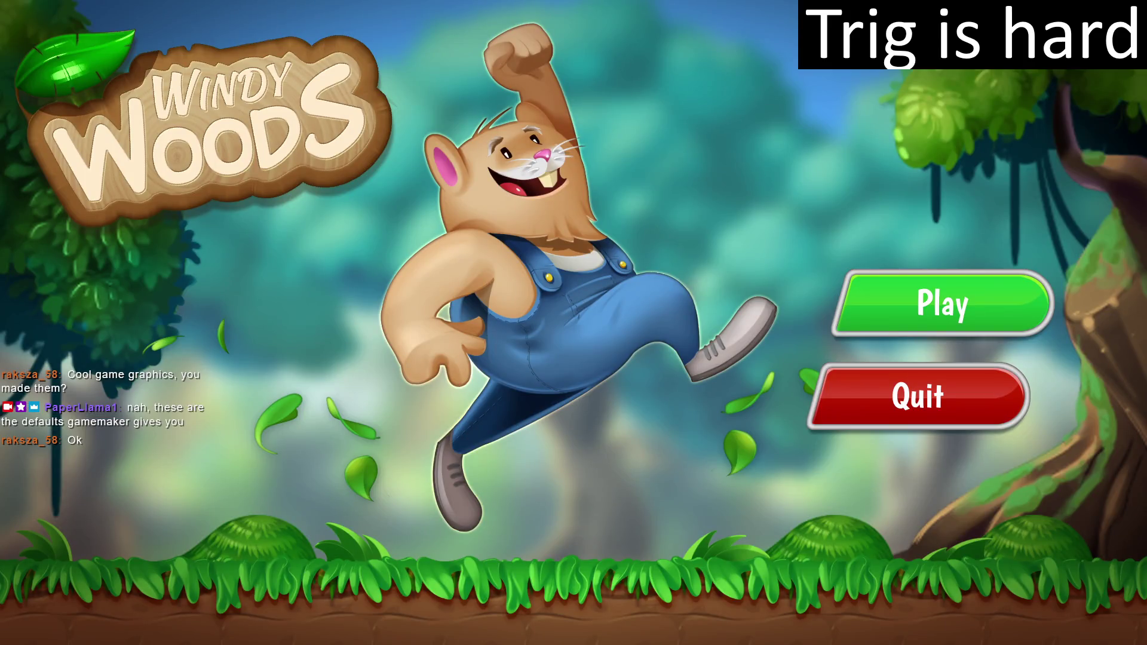
click(926, 298)
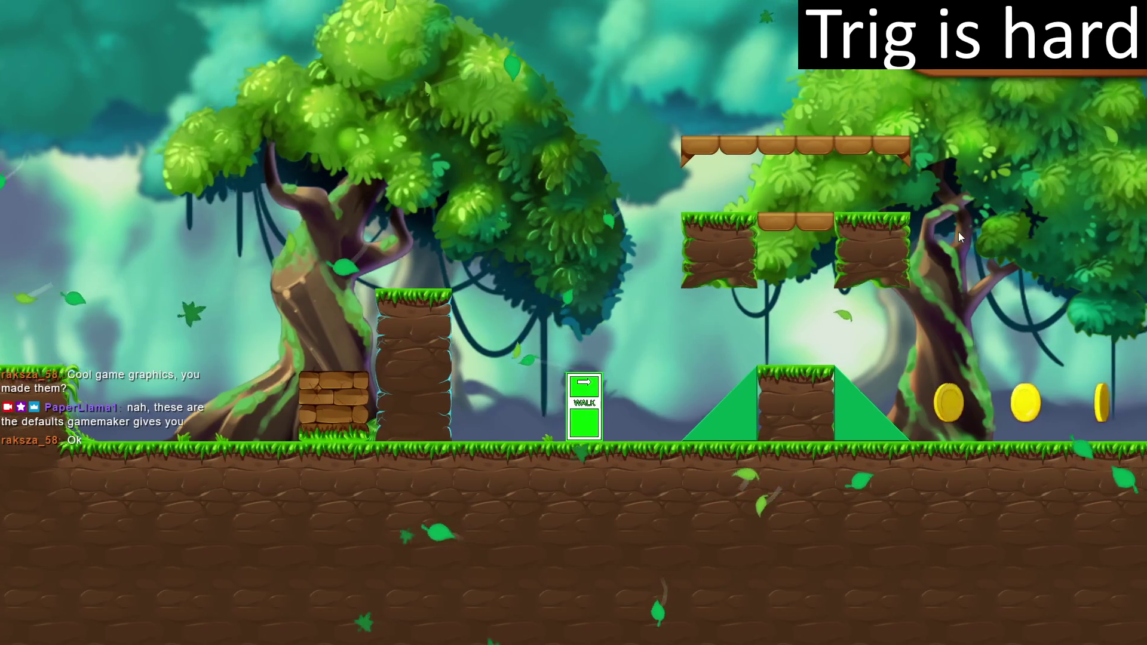
key(Right)
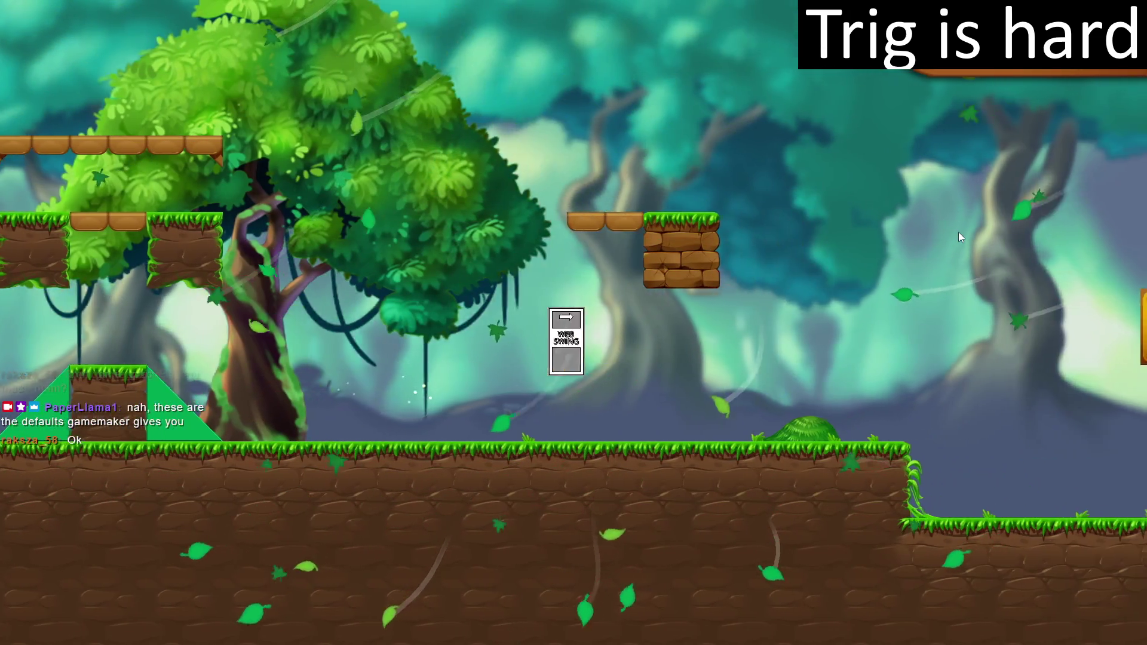
key(Escape)
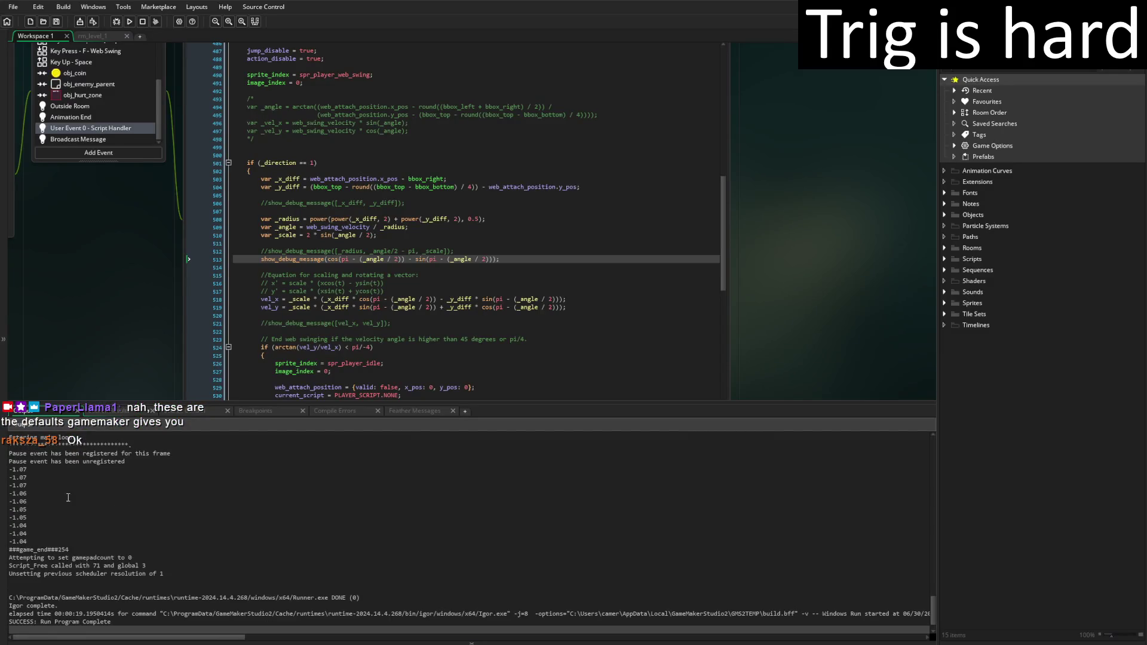
drag(37, 470, 7, 472)
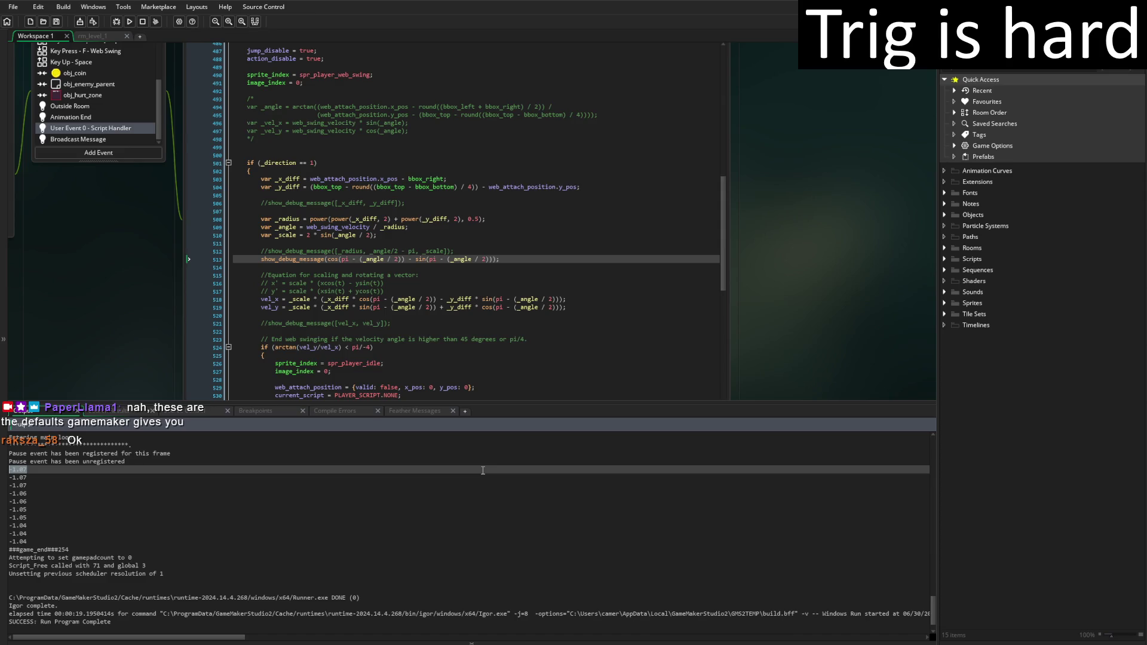
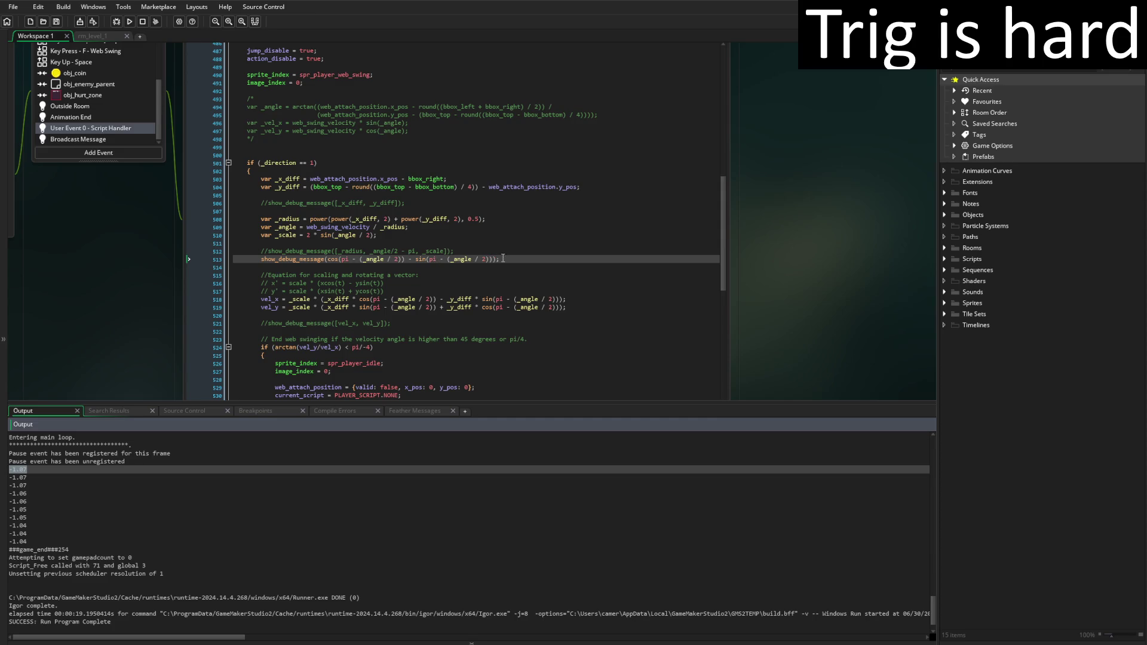
Delete line 513's cos-minus-sin show_debug_message line, then paste it back in place
drag(503, 259, 478, 250)
key(BackSpace)
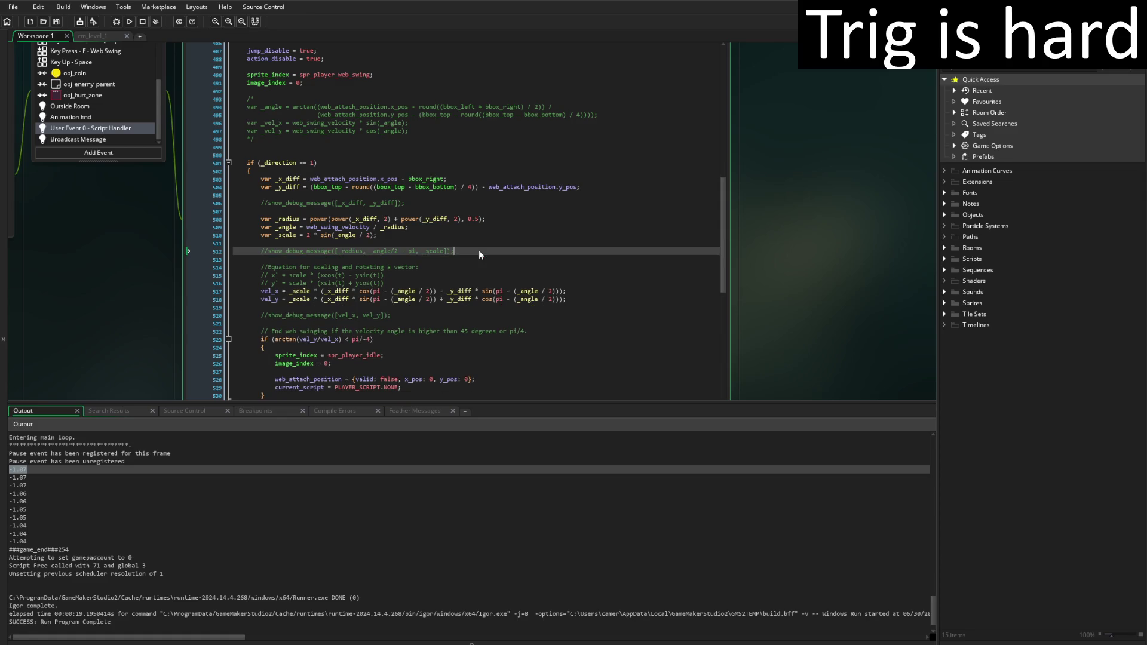
click(573, 315)
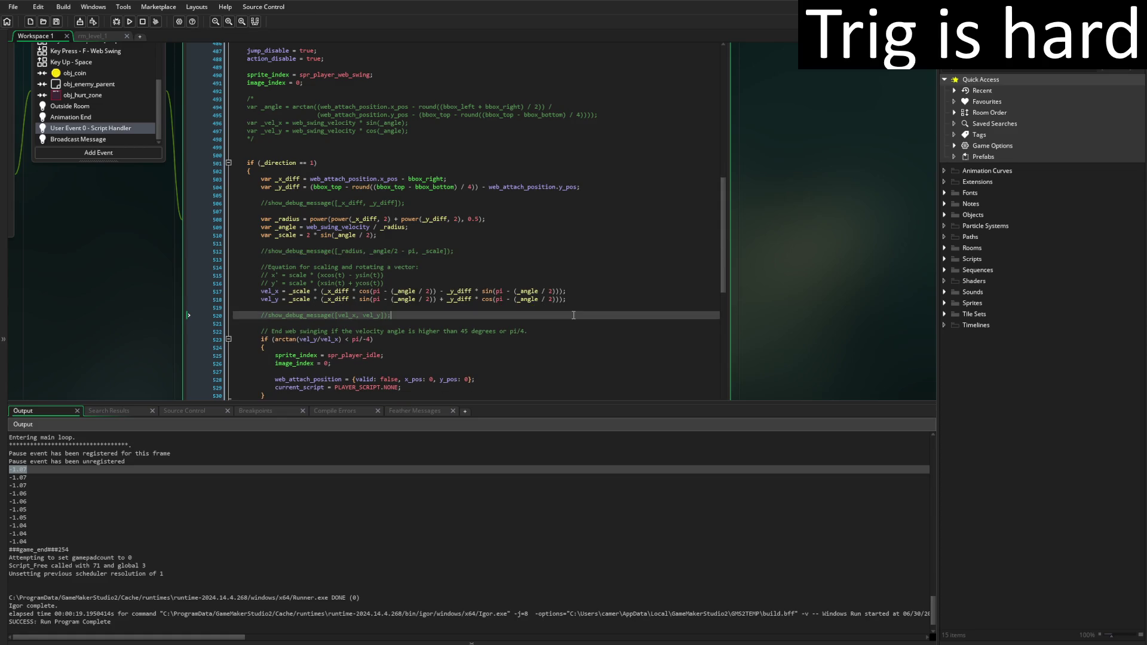
click(445, 459)
click(473, 252)
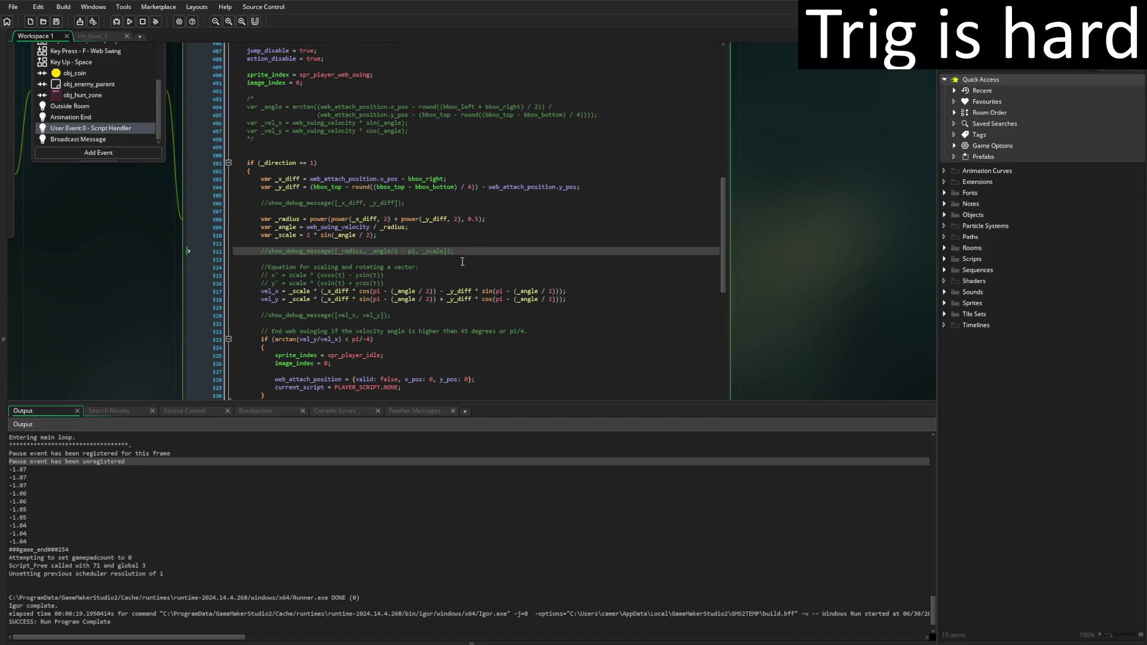
text(show_debug_message(cos(pi - (_angle / 2)) - sin(pi - (_angle / 2)));)
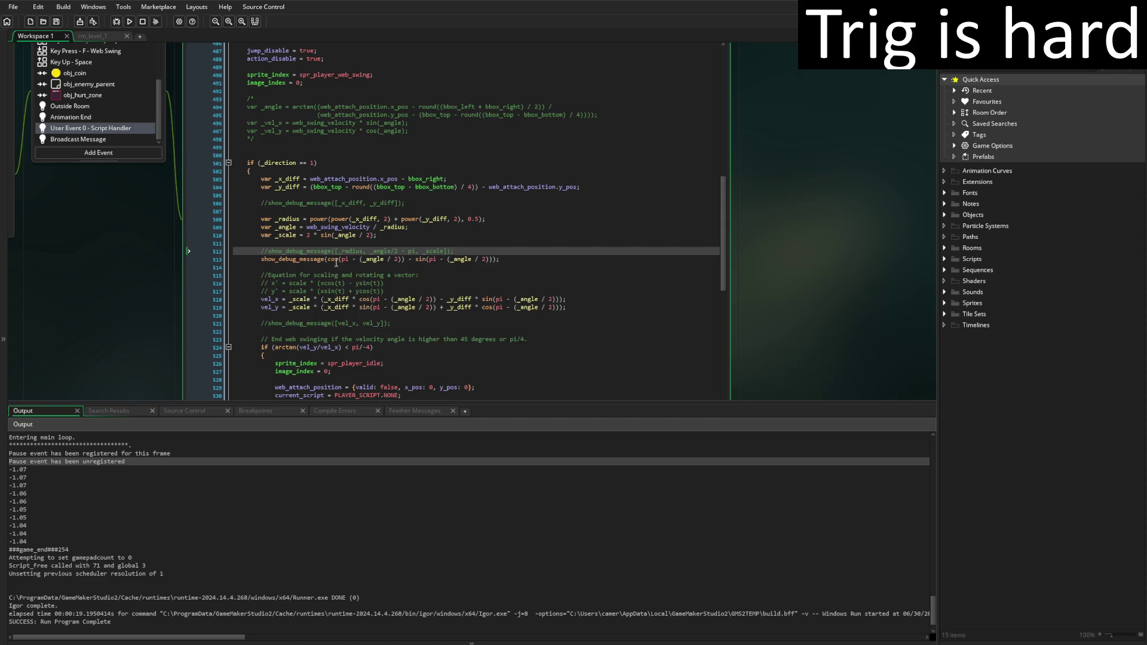
Copy line 518's bracketed rotated-x expression and paste it as line 513's debug argument
click(329, 261)
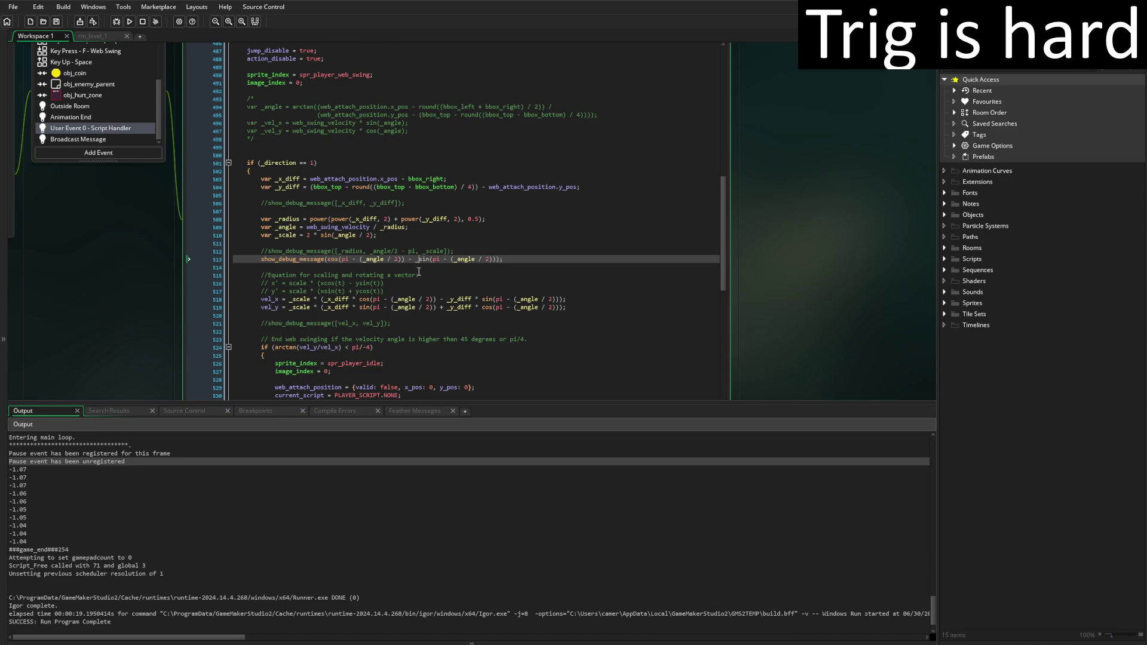
click(567, 301)
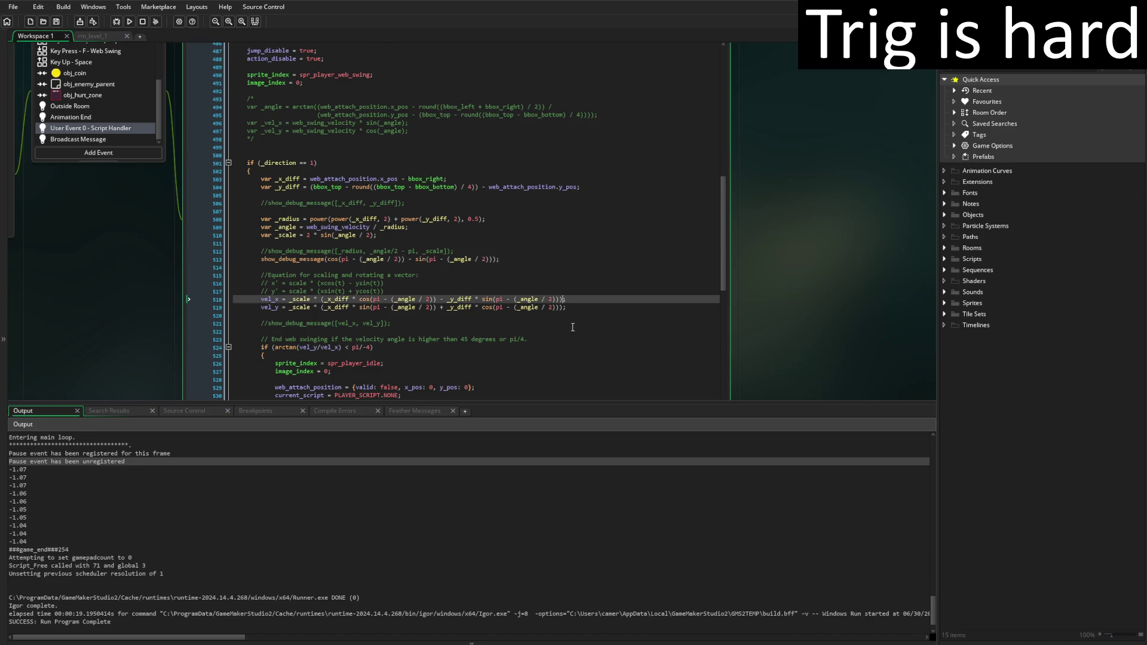
double_click(323, 300)
key(ctrl+c)
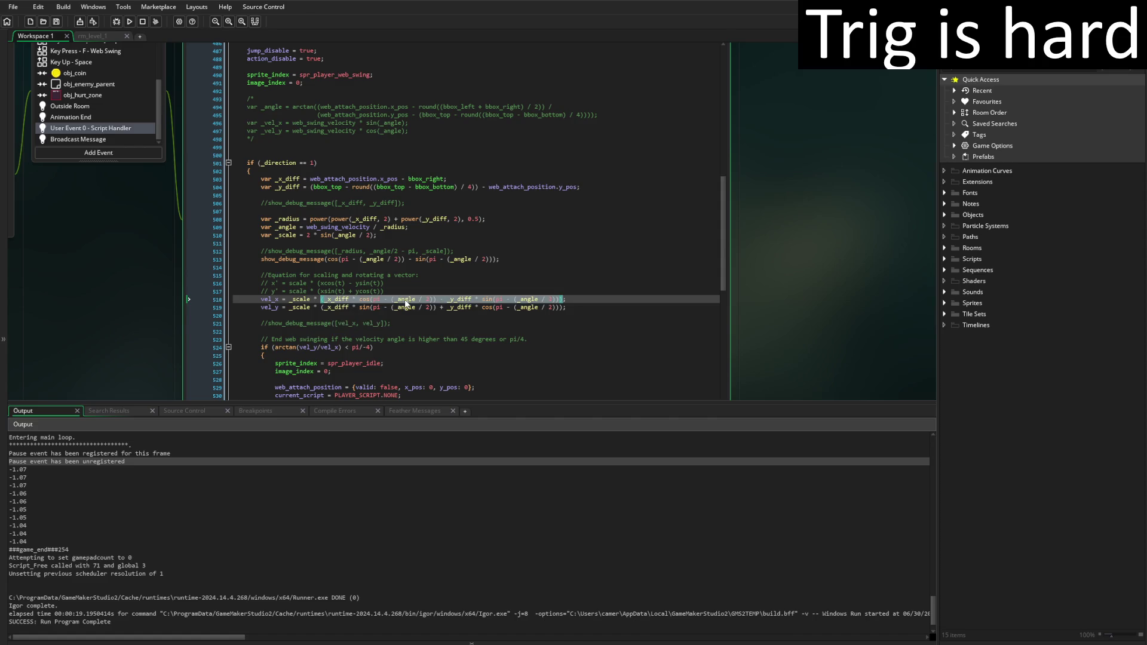
click(326, 259)
shift+click(498, 263)
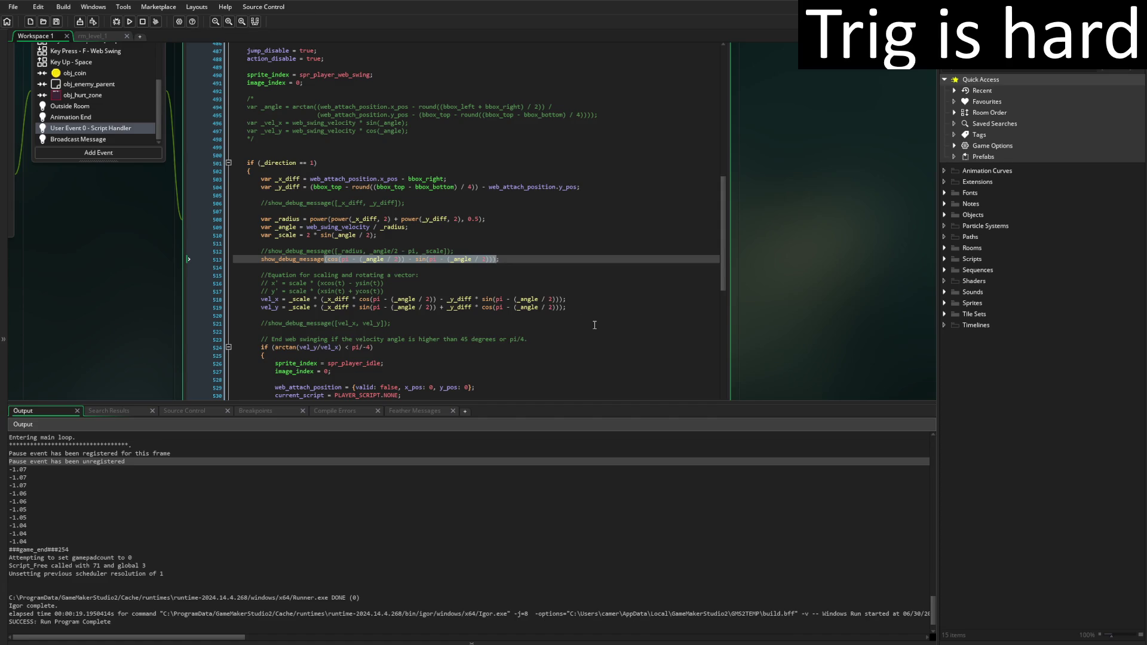
key(ctrl+v)
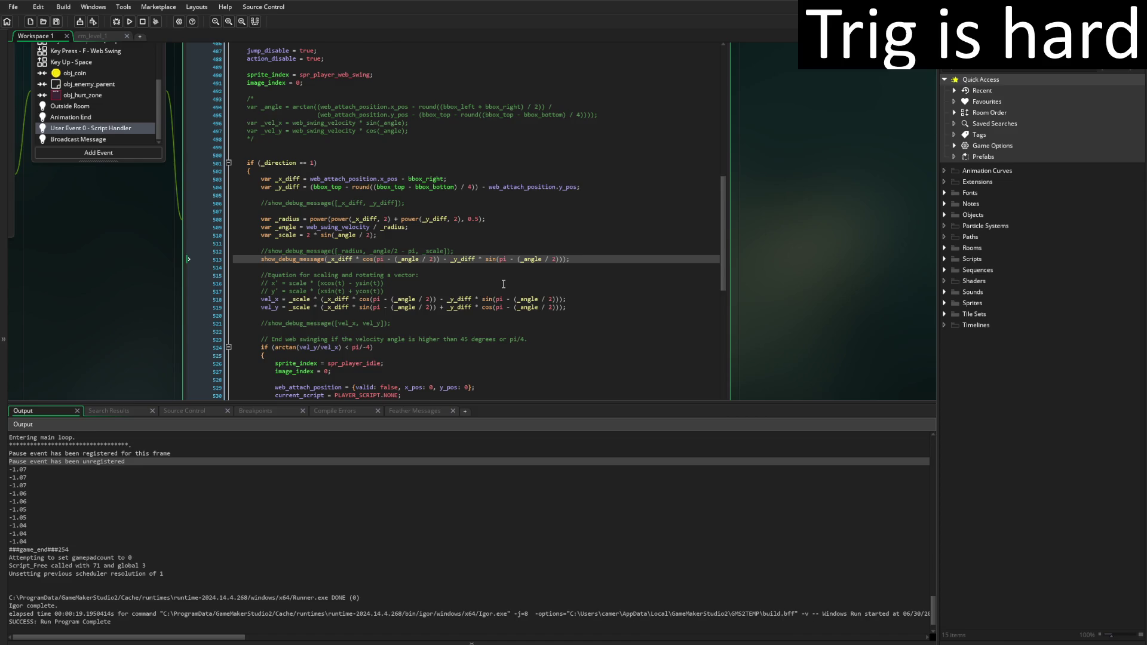
Wrap the debug argument in an array [ ] and add _radius to it
text([)
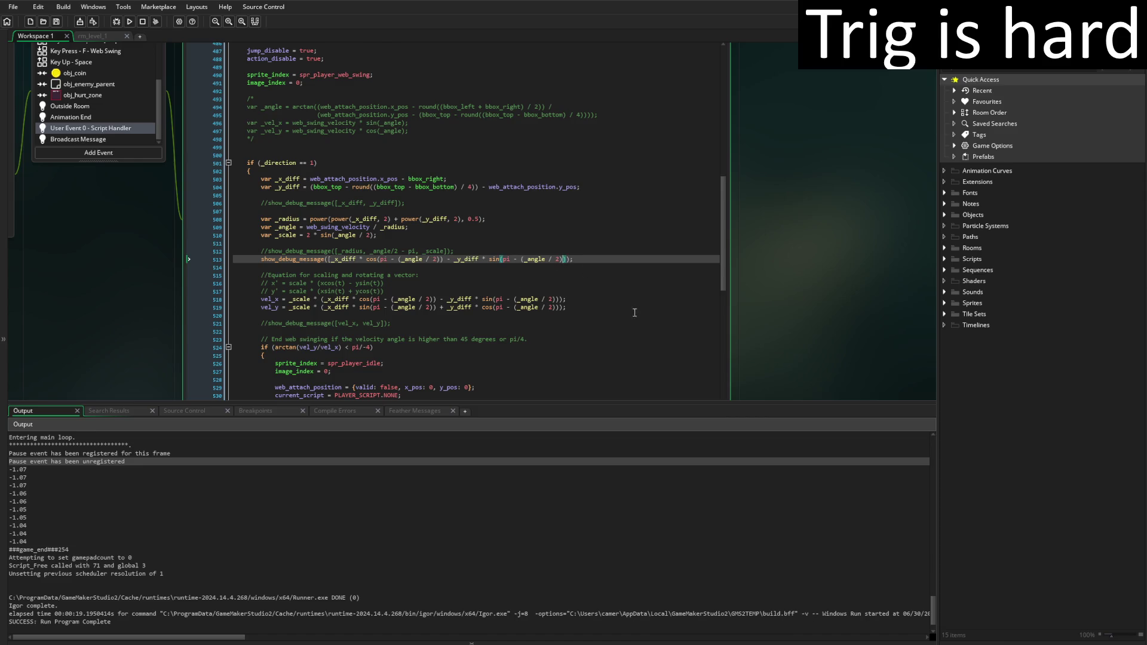
text(])
click(335, 266)
key(Up)
key(ctrl+Right)
key(ctrl+Right)
text(, )
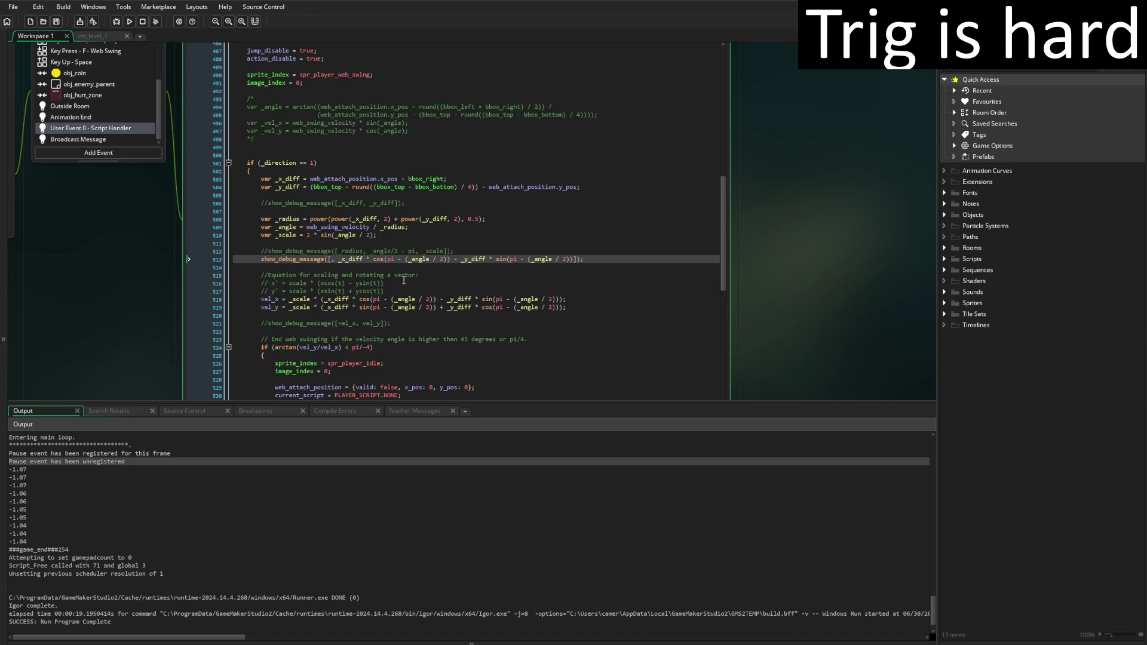
text(_radius)
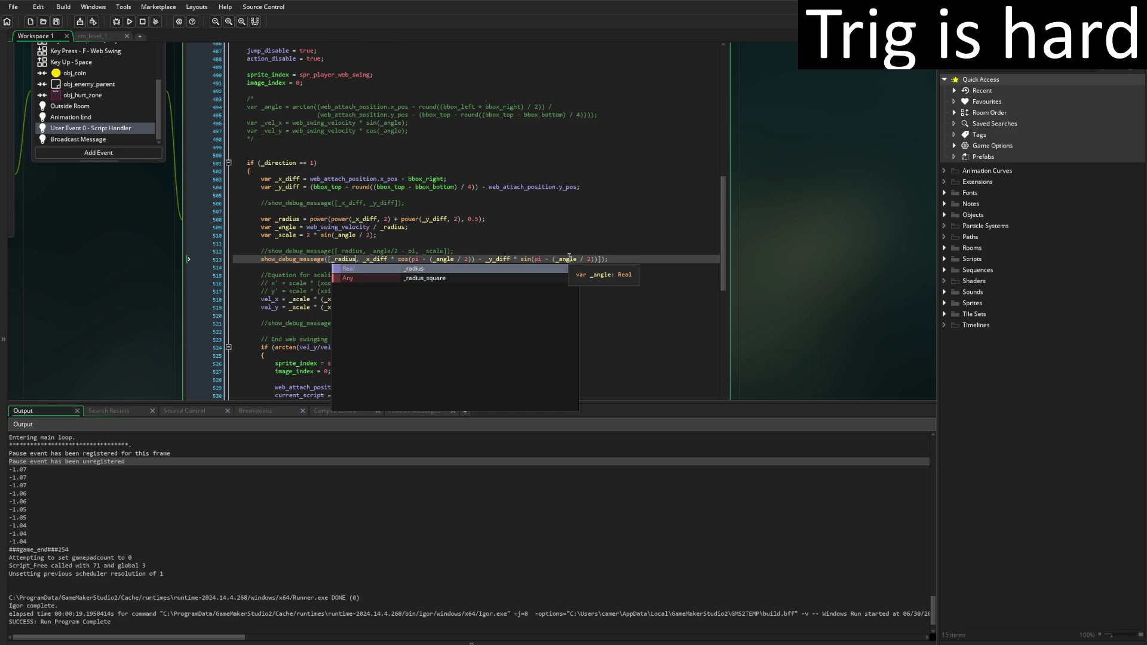
click(591, 249)
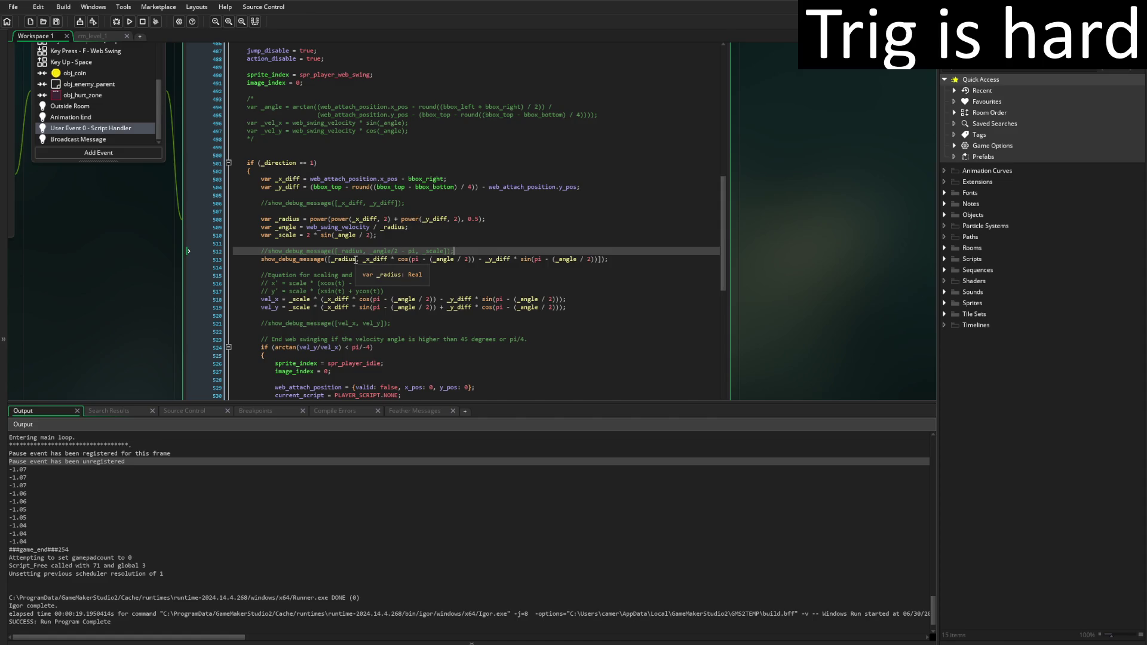
click(356, 260)
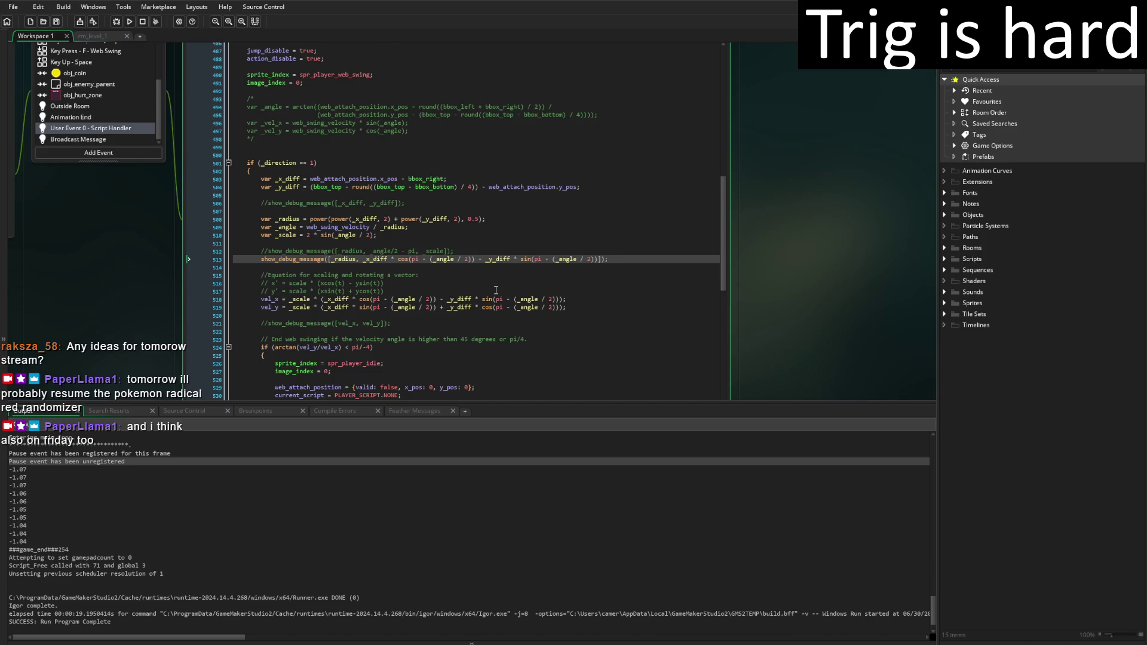
Run the game and check the first logged value pair, [149.91, -112.83]
click(131, 22)
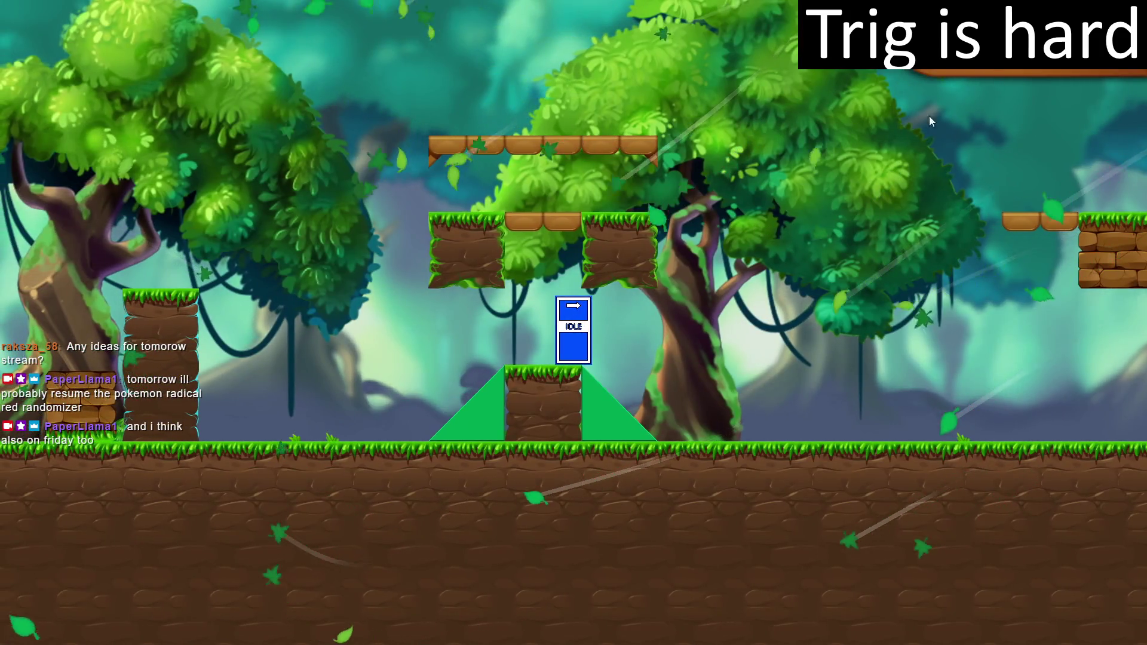
key(alt+Tab)
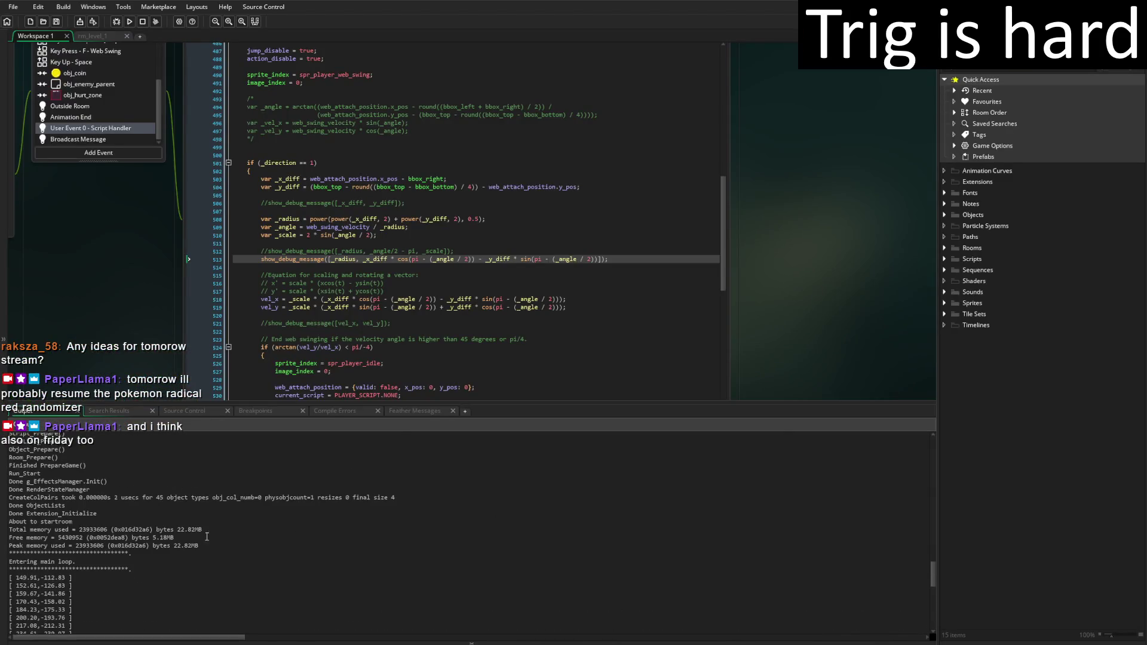
click(77, 538)
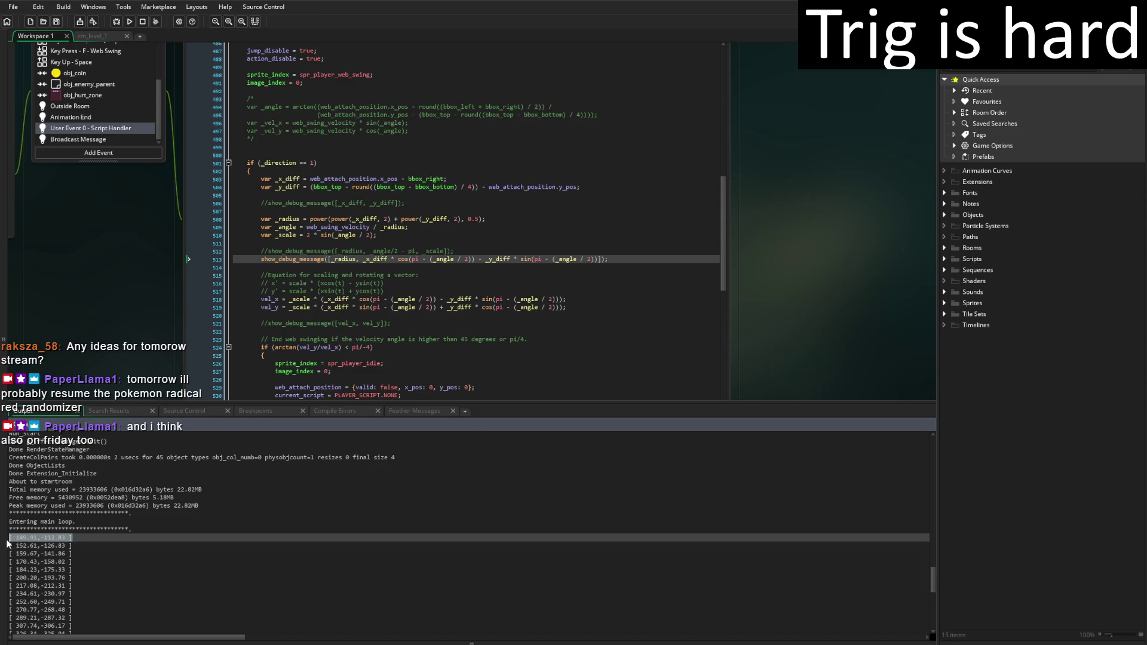
click(92, 538)
Replace _radius with _x_diff in line 513's debug array and relaunch the game
click(356, 258)
key(BackSpace)
key(BackSpace)
key(BackSpace)
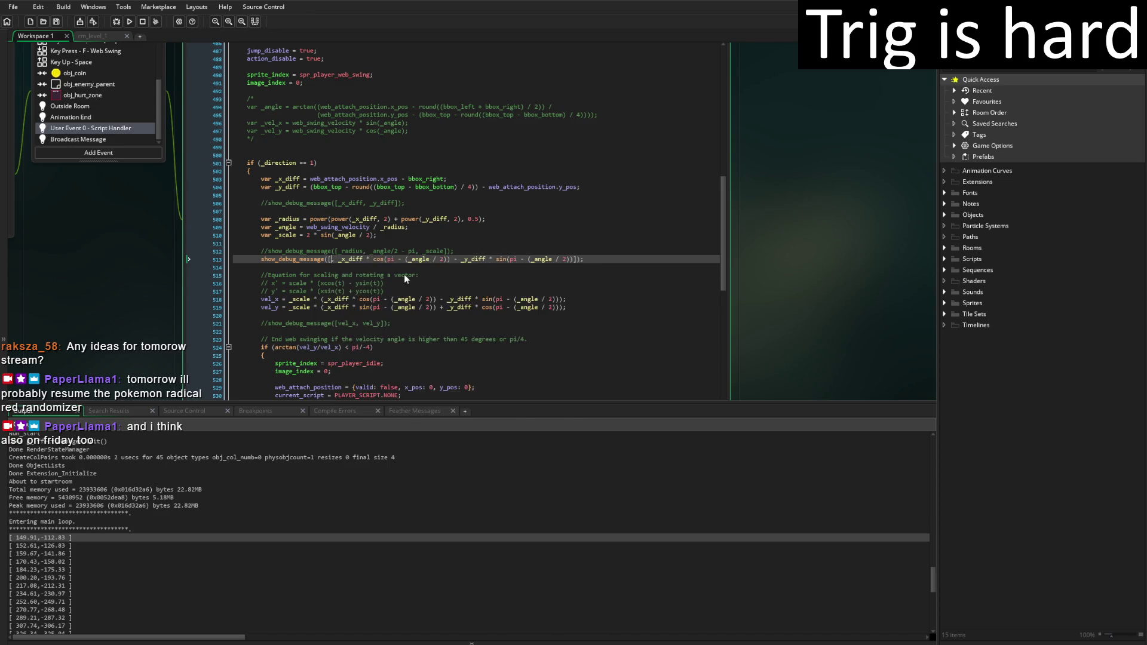
text(_x)
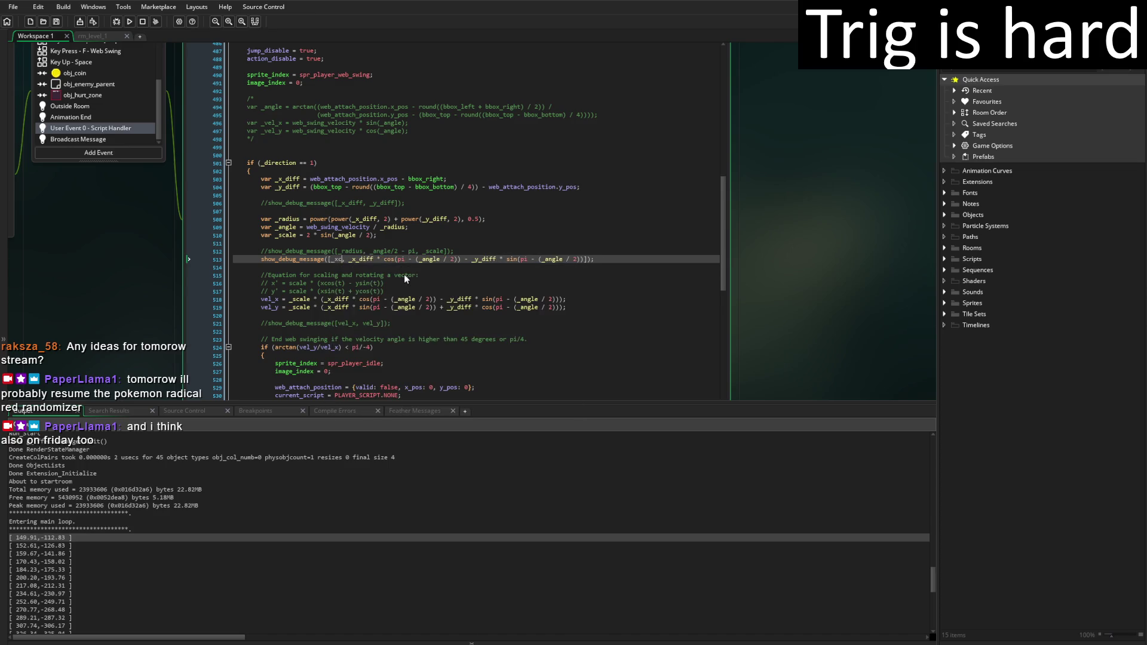
key(Return)
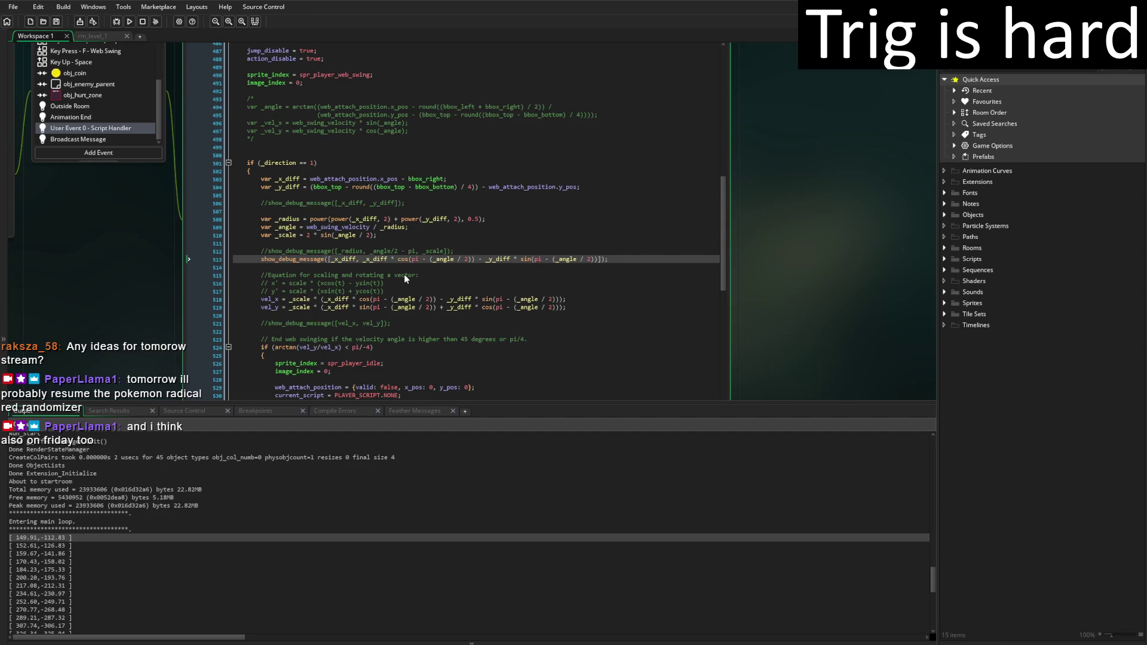
click(129, 21)
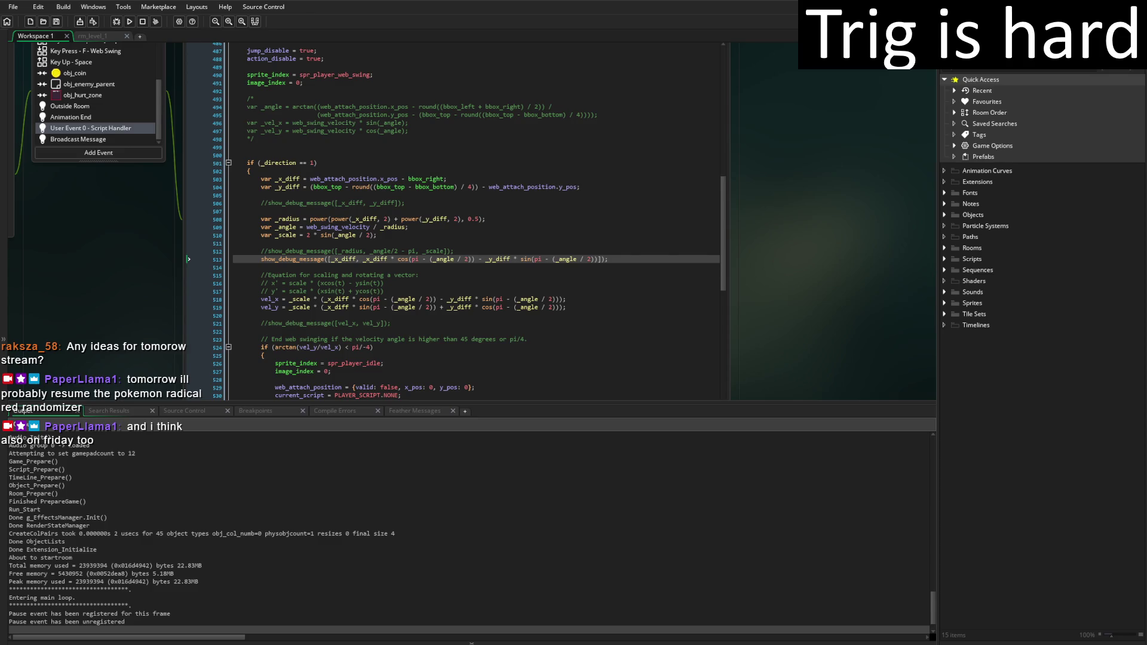
Start the level from the title screen, move the player right and left, then quit
key(alt+Tab)
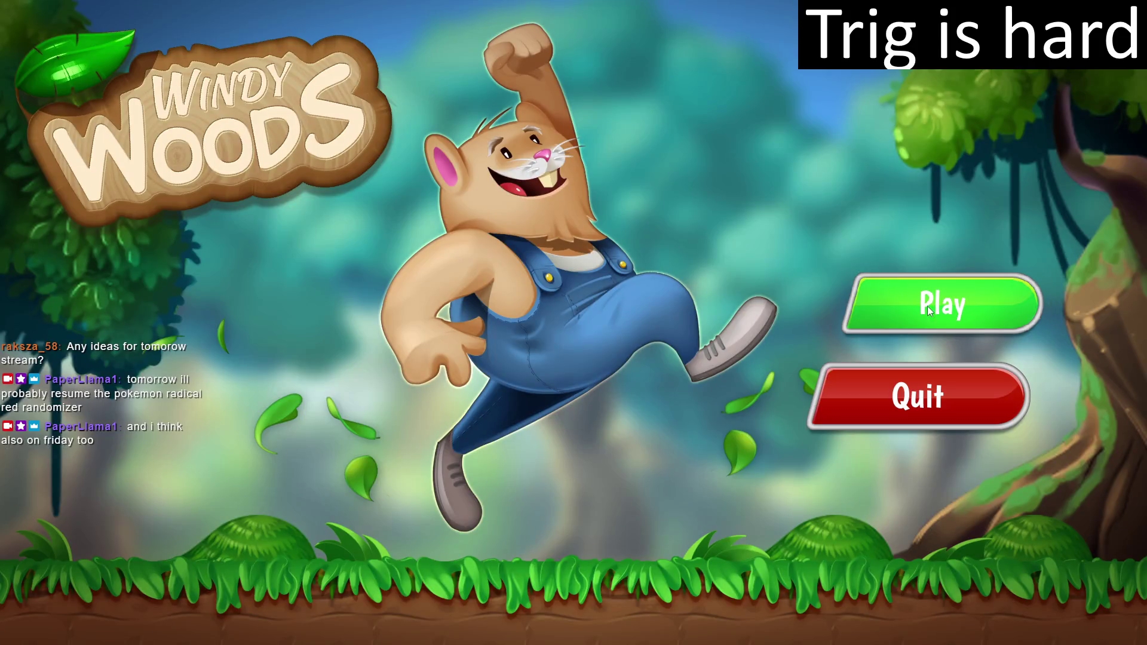
click(1036, 295)
key(Right)
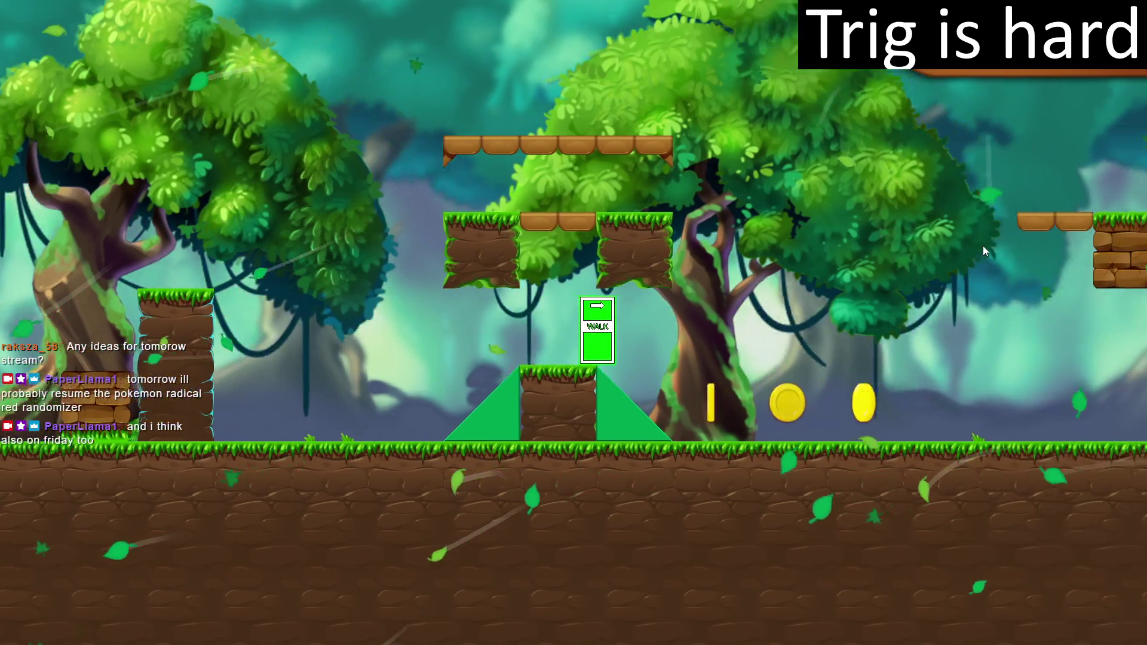
key(space)
key(Left)
key(Right)
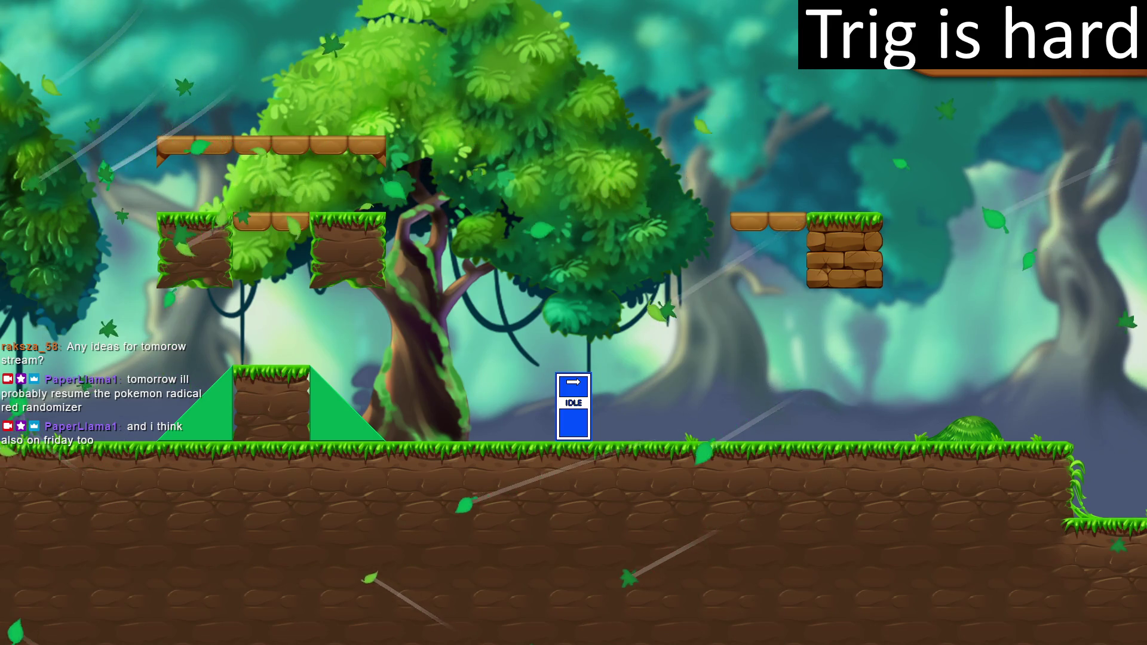
key(Escape)
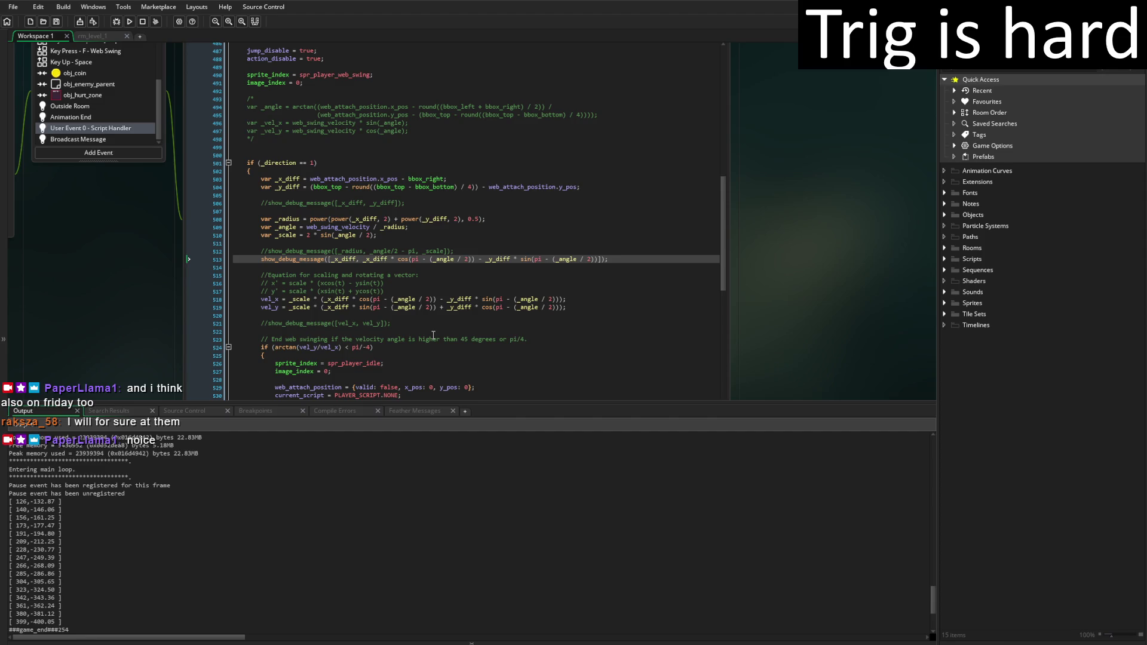
Change line 513's cos argument from pi - (_angle / 2) to (_angle / 2) - pi
click(426, 259)
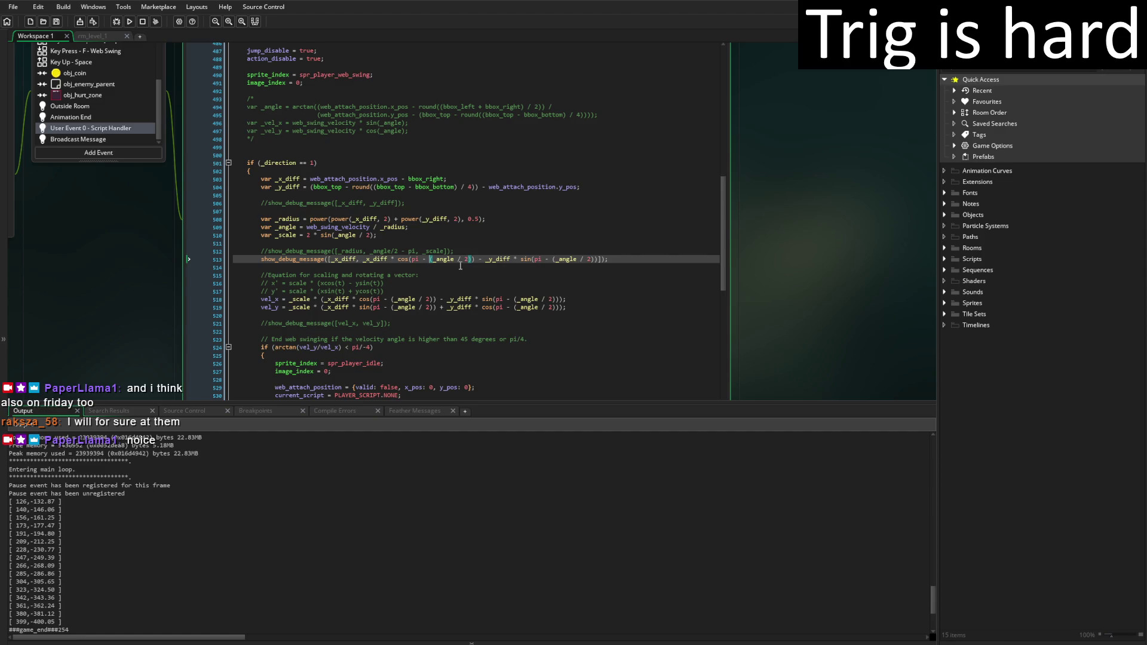
key(BackSpace)
key(BackSpace)
key(BackSpace)
key(Right)
key(Right)
text(- pi)
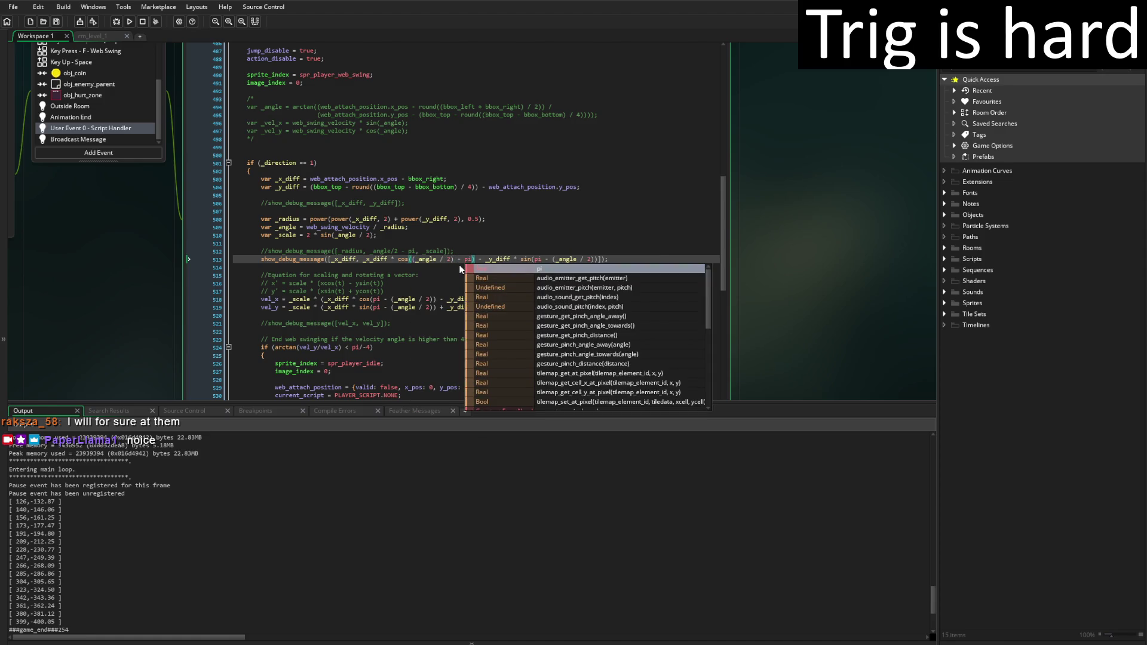
text())
key(Up)
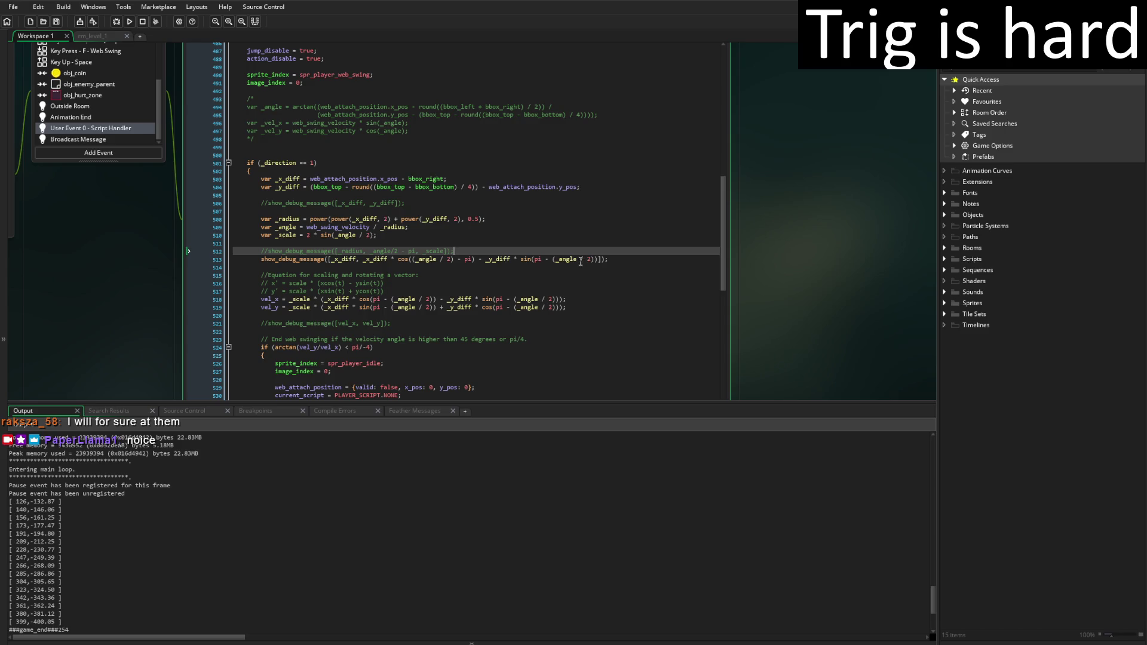
Change the sin argument the same way to (_angle / 2) - pi
click(553, 260)
key(BackSpace)
key(BackSpace)
key(BackSpace)
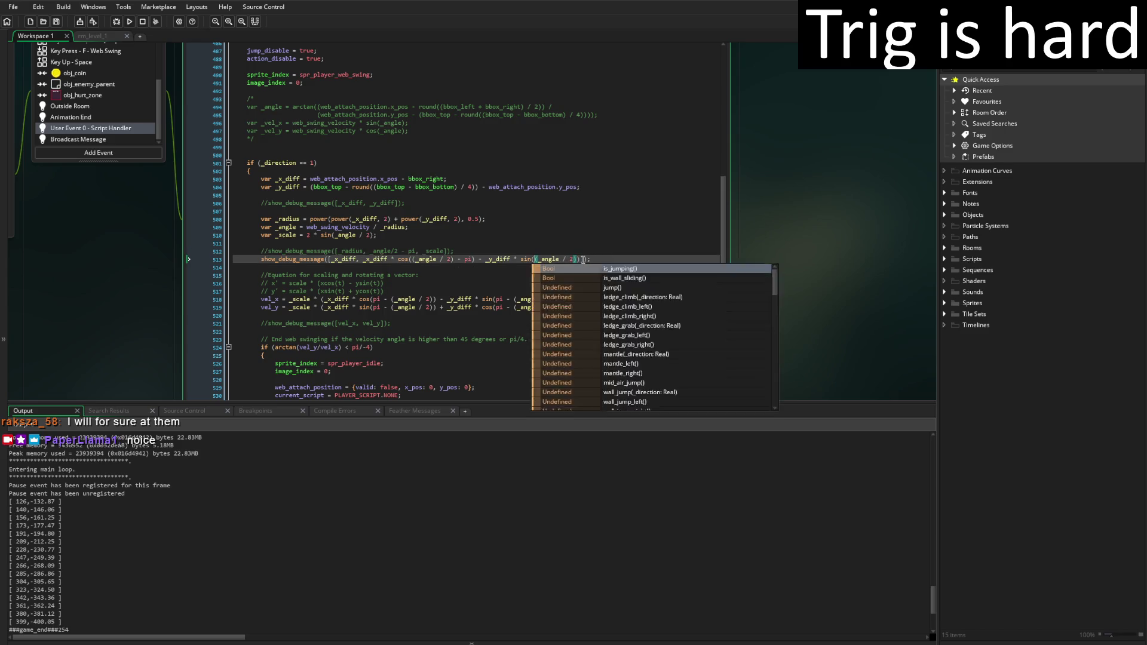
click(582, 260)
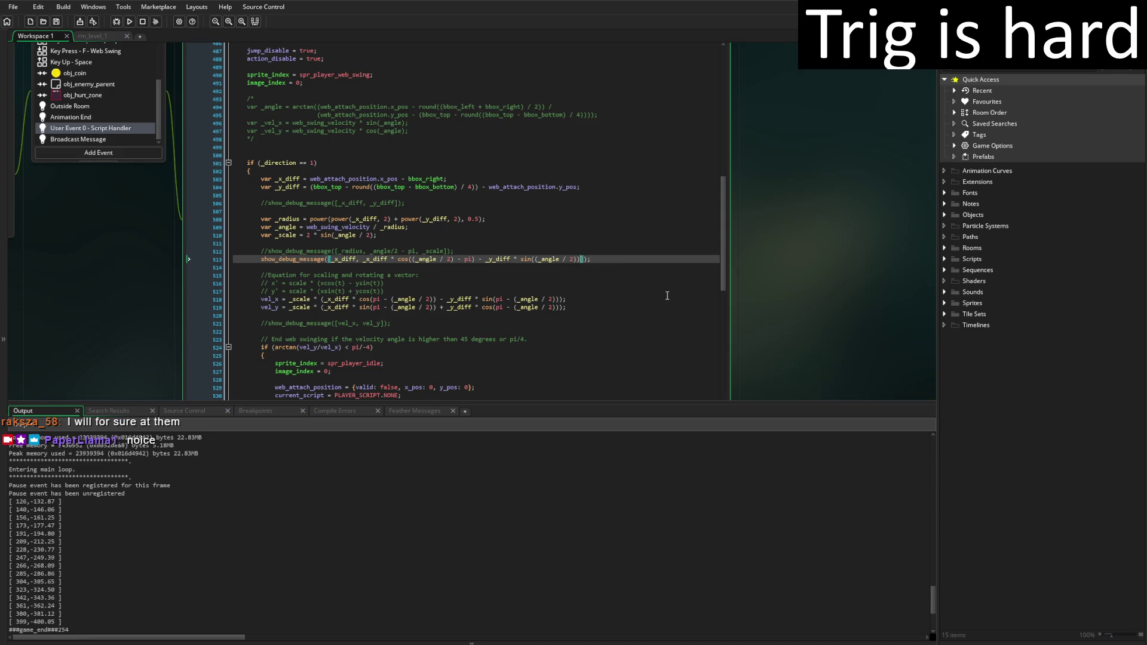
text(- pi)
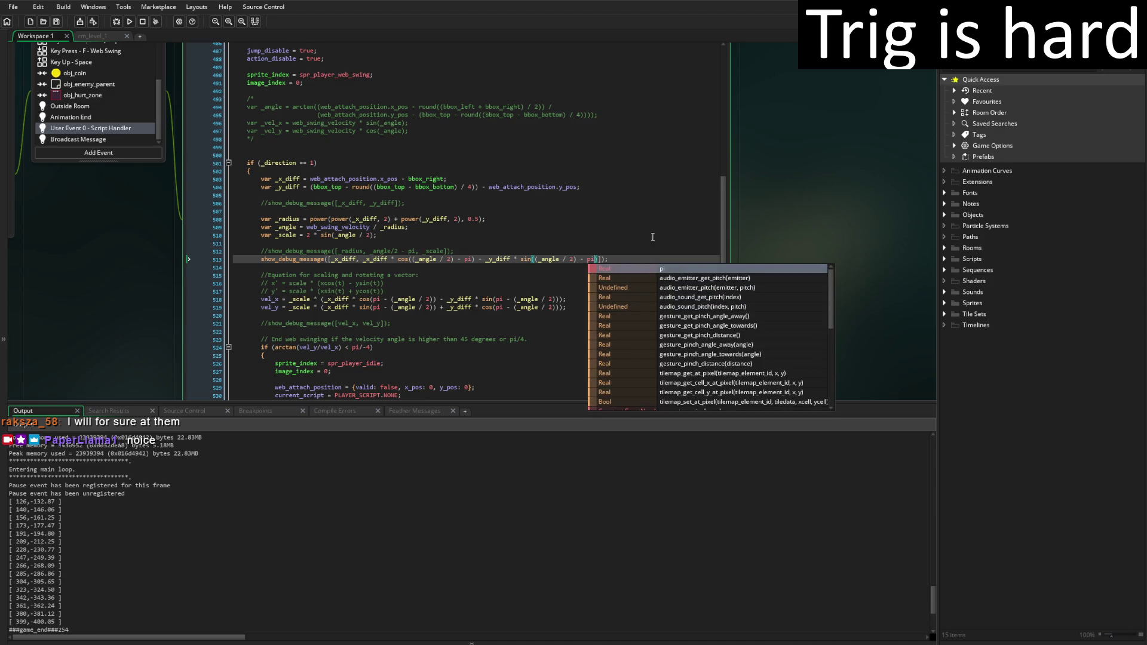
click(628, 229)
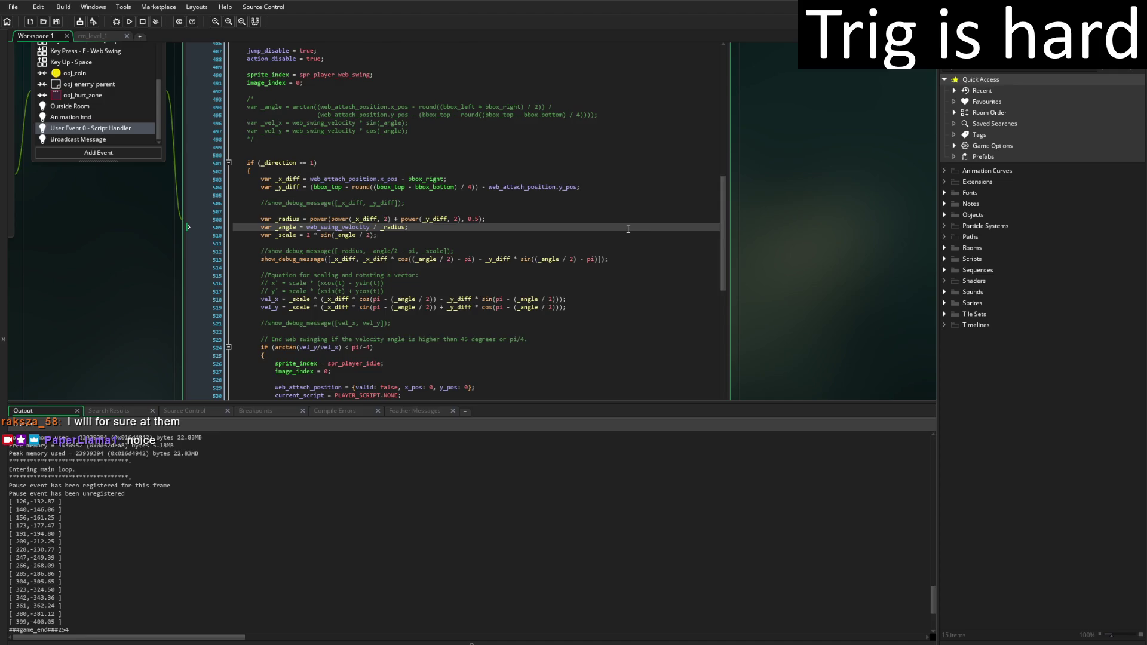
Run the game with F5 and select the first logged pair, 75, -67.61
key(F5)
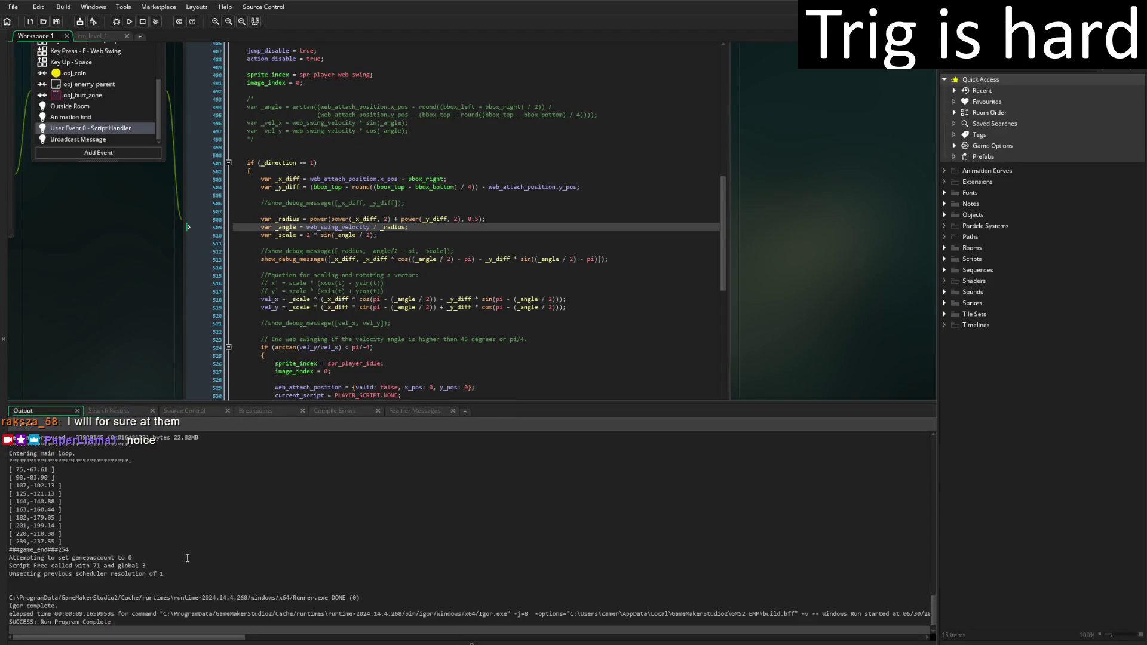
triple_click(66, 471)
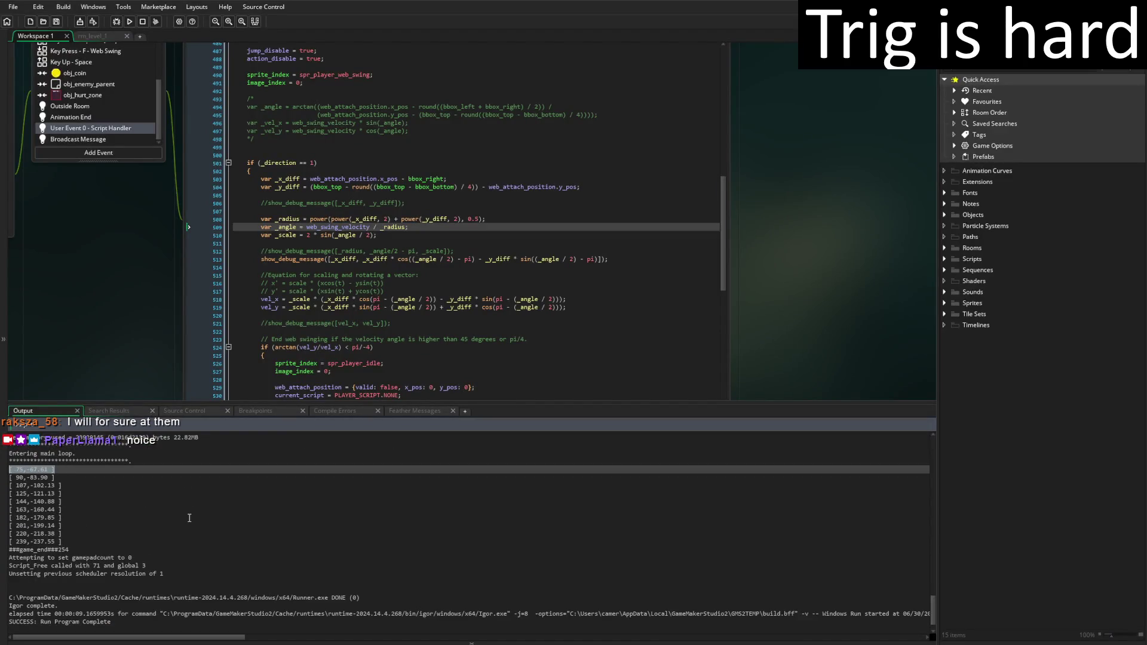